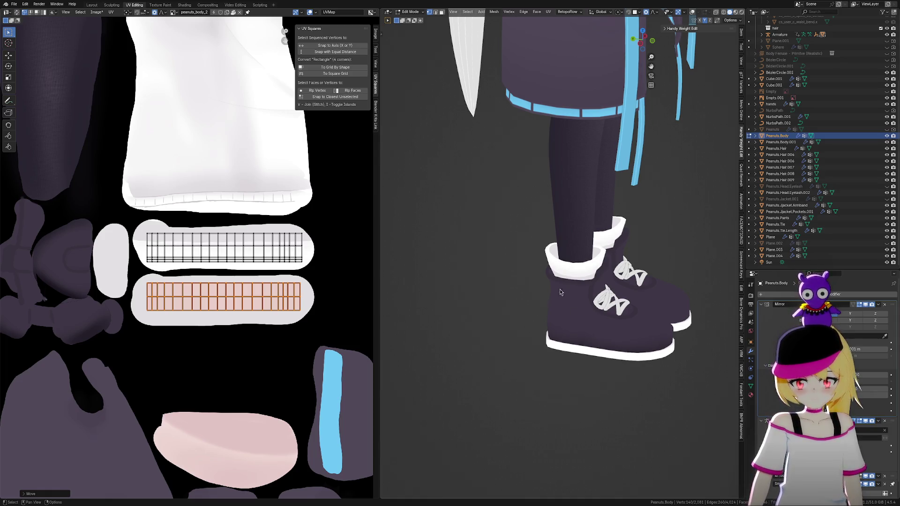
{"action": "scroll", "coordinate": [588, 323], "scroll_direction": "up", "scroll_amount": 3}
{"action": "scroll", "coordinate": [619, 366], "scroll_direction": "up", "scroll_amount": 3}
{"action": "scroll", "coordinate": [638, 363], "scroll_direction": "up", "scroll_amount": 3}
Nudge the selected lower cuff vertices down in two moves so the cuff sits lower over the shoe.
{"action": "middle_click_drag", "start_coordinate": [639, 364], "coordinate": [720, 379]}
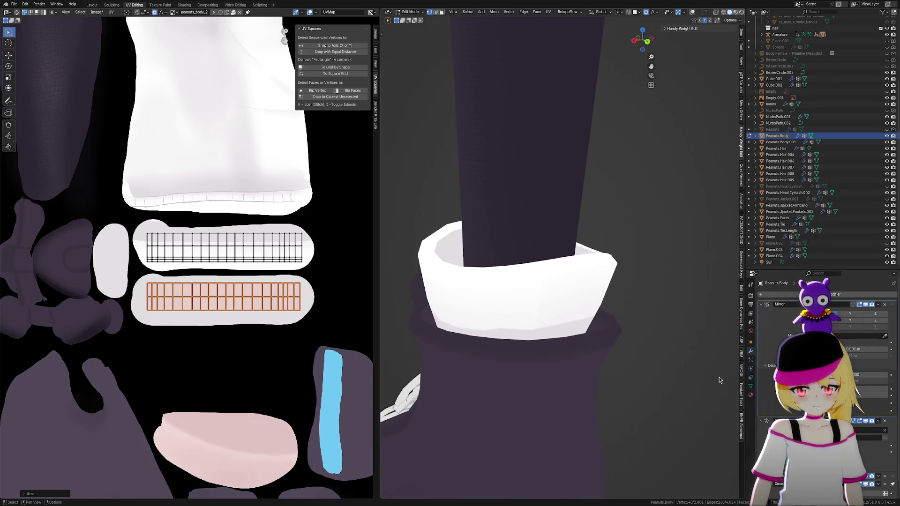
{"action": "key", "text": "ctrl+z"}
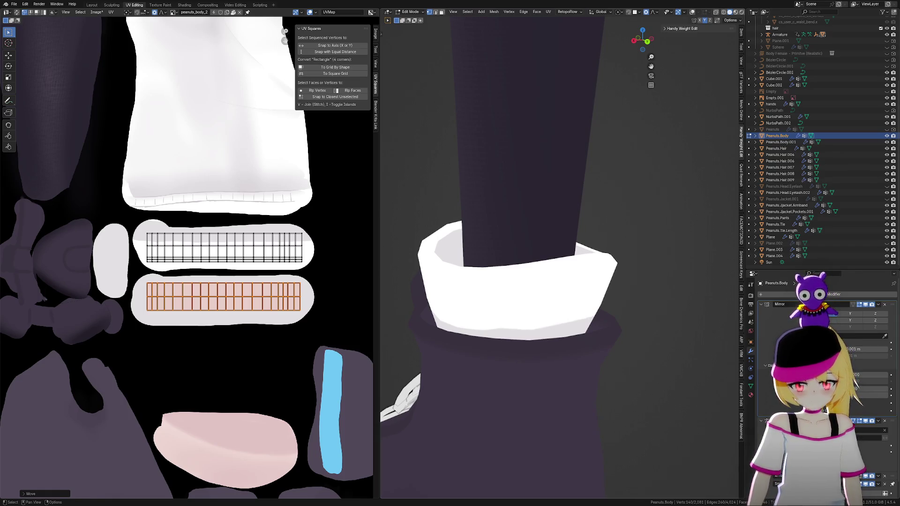
{"action": "key", "text": "ctrl+z"}
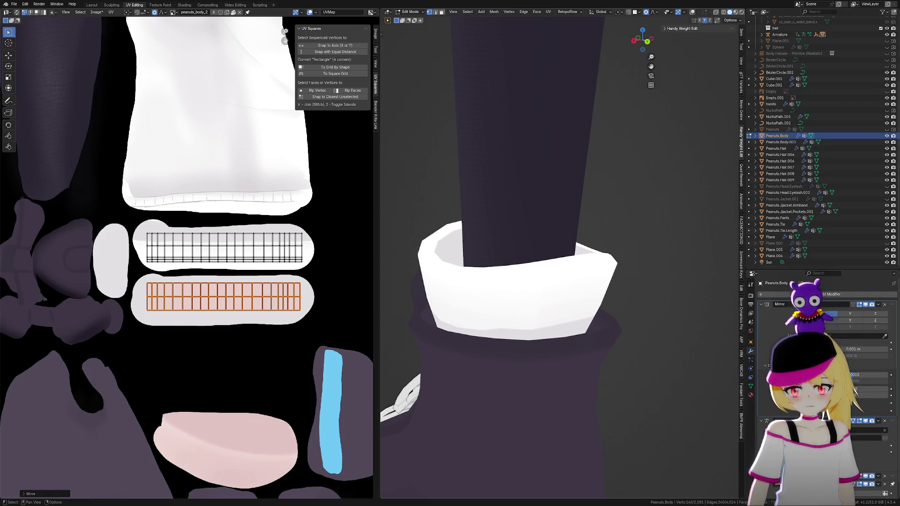
{"action": "scroll", "coordinate": [584, 343], "scroll_direction": "down", "scroll_amount": 3}
{"action": "scroll", "coordinate": [583, 342], "scroll_direction": "down", "scroll_amount": 2}
{"action": "middle_click_drag", "start_coordinate": [584, 342], "coordinate": [591, 351]}
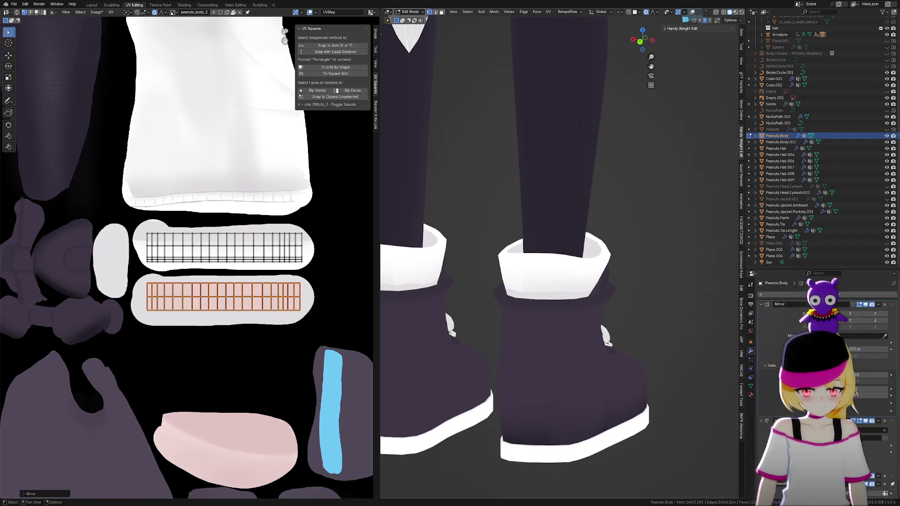
{"action": "scroll", "coordinate": [595, 385], "scroll_direction": "up", "scroll_amount": 1}
{"action": "scroll", "coordinate": [595, 384], "scroll_direction": "up", "scroll_amount": 2}
{"action": "middle_click_drag", "start_coordinate": [595, 385], "coordinate": [652, 351]}
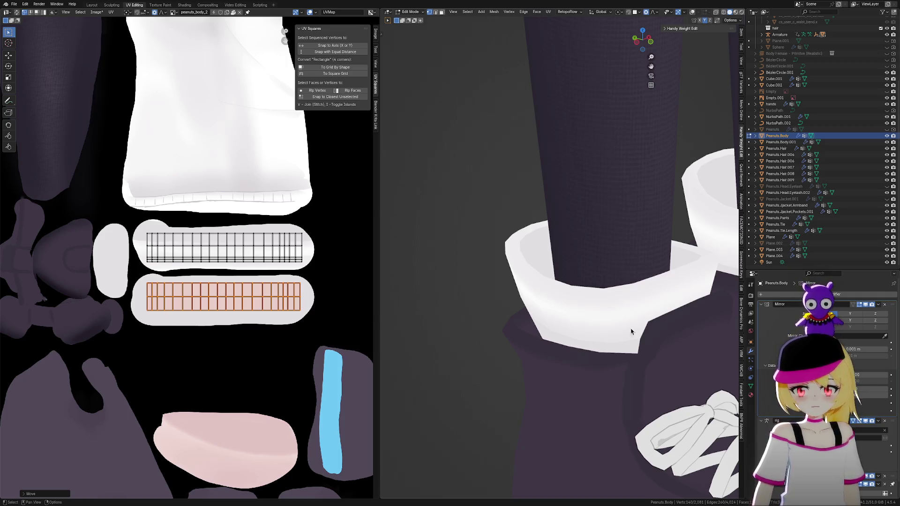
{"action": "scroll", "coordinate": [639, 325], "scroll_direction": "down", "scroll_amount": 5}
{"action": "mouse_move", "coordinate": [639, 325]}
{"action": "middle_mouse_down"}
{"action": "mouse_move", "coordinate": [627, 355]}
{"action": "mouse_move", "coordinate": [505, 355]}
{"action": "middle_mouse_up"}
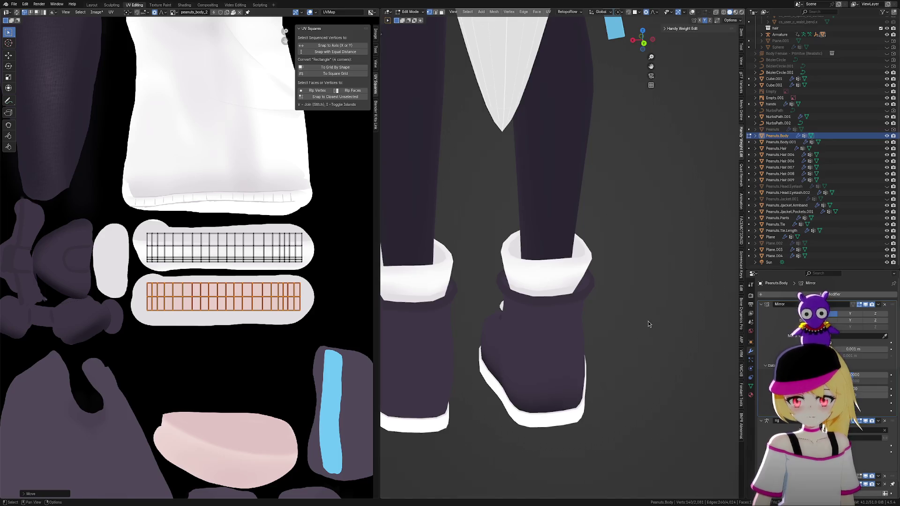
{"action": "scroll", "coordinate": [644, 323], "scroll_direction": "down", "scroll_amount": 3}
{"action": "mouse_move", "coordinate": [676, 353]}
{"action": "middle_mouse_down"}
{"action": "mouse_move", "coordinate": [565, 347]}
{"action": "mouse_move", "coordinate": [520, 356]}
{"action": "mouse_move", "coordinate": [540, 354]}
{"action": "middle_mouse_up"}
{"action": "scroll", "coordinate": [535, 366], "scroll_direction": "up", "scroll_amount": 2}
{"action": "scroll", "coordinate": [554, 348], "scroll_direction": "up", "scroll_amount": 2}
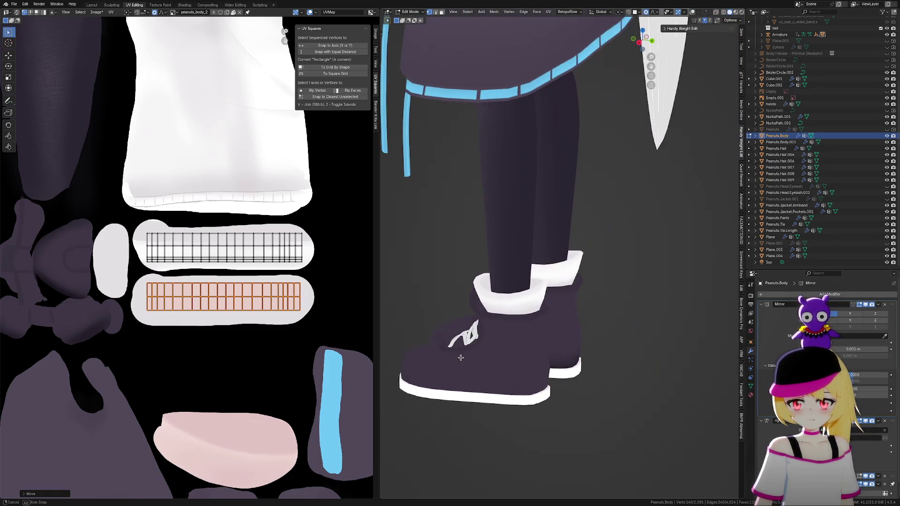
{"action": "scroll", "coordinate": [603, 368], "scroll_direction": "down", "scroll_amount": 3}
{"action": "scroll", "coordinate": [607, 372], "scroll_direction": "up", "scroll_amount": 2}
{"action": "scroll", "coordinate": [614, 339], "scroll_direction": "up", "scroll_amount": 3}
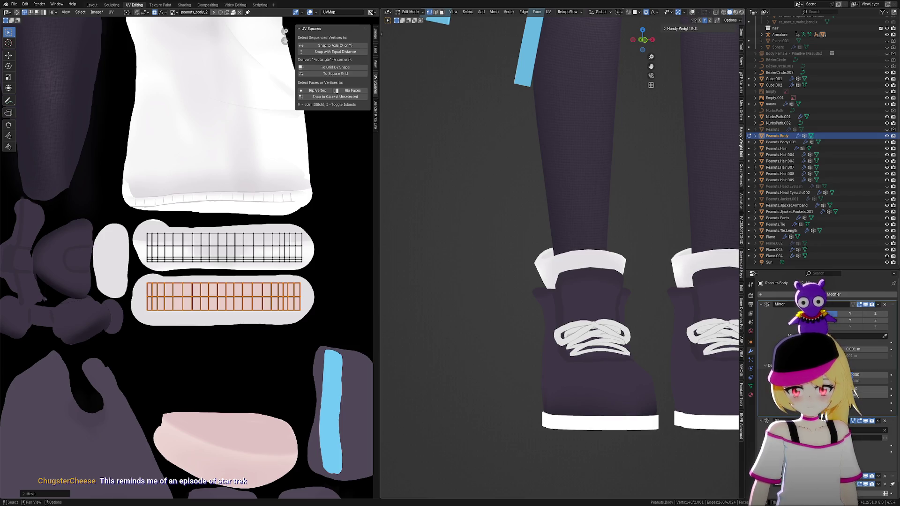
{"action": "scroll", "coordinate": [663, 377], "scroll_direction": "up", "scroll_amount": 1}
{"action": "scroll", "coordinate": [662, 377], "scroll_direction": "up", "scroll_amount": 1}
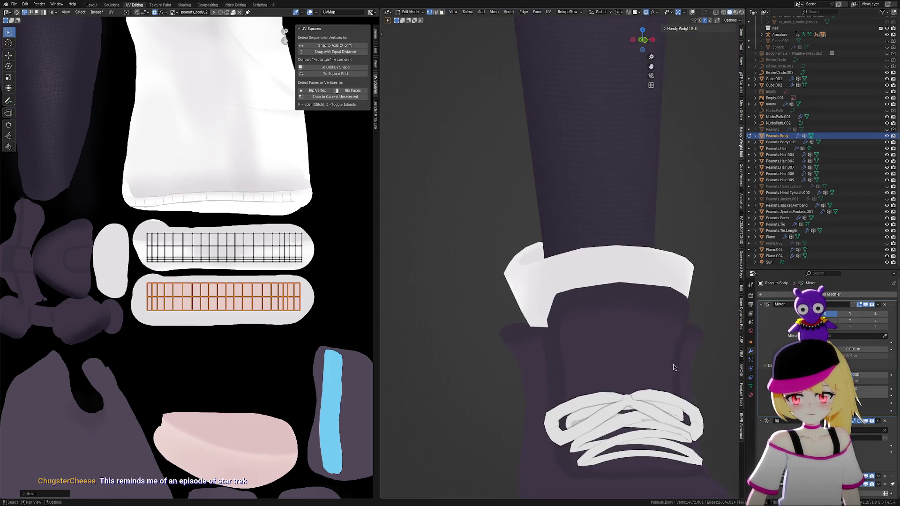
{"action": "scroll", "coordinate": [663, 378], "scroll_direction": "up", "scroll_amount": 1}
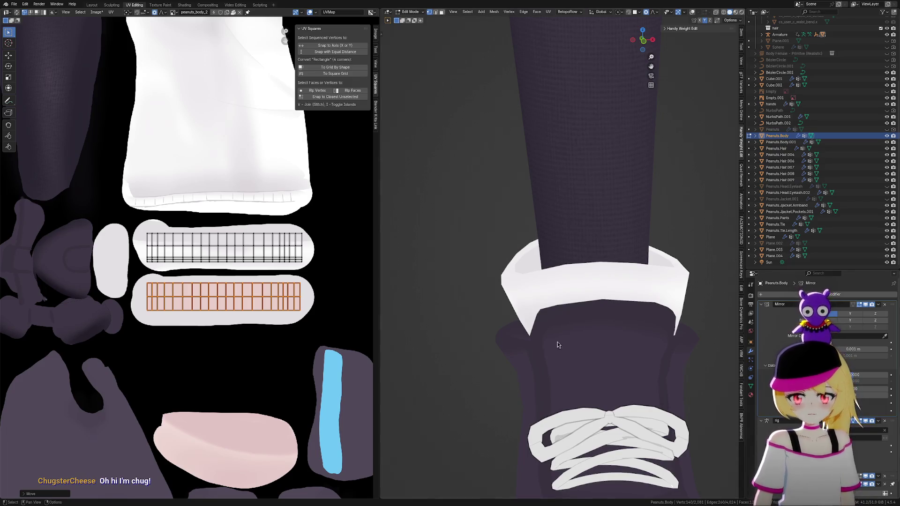
{"action": "scroll", "coordinate": [562, 347], "scroll_direction": "down", "scroll_amount": 3}
Review the cuffs over both shoes from several angles and save the file as justapeanuts2.009.blend.
{"action": "middle_click_drag", "start_coordinate": [603, 344], "coordinate": [634, 359]}
{"action": "scroll", "coordinate": [612, 345], "scroll_direction": "up", "scroll_amount": 2}
{"action": "scroll", "coordinate": [633, 358], "scroll_direction": "up", "scroll_amount": 2}
{"action": "scroll", "coordinate": [652, 372], "scroll_direction": "down", "scroll_amount": 2}
{"action": "scroll", "coordinate": [652, 371], "scroll_direction": "down", "scroll_amount": 1}
{"action": "scroll", "coordinate": [652, 365], "scroll_direction": "down", "scroll_amount": 1}
{"action": "scroll", "coordinate": [638, 417], "scroll_direction": "down", "scroll_amount": 2}
{"action": "scroll", "coordinate": [642, 408], "scroll_direction": "down", "scroll_amount": 1}
{"action": "scroll", "coordinate": [633, 410], "scroll_direction": "down", "scroll_amount": 1}
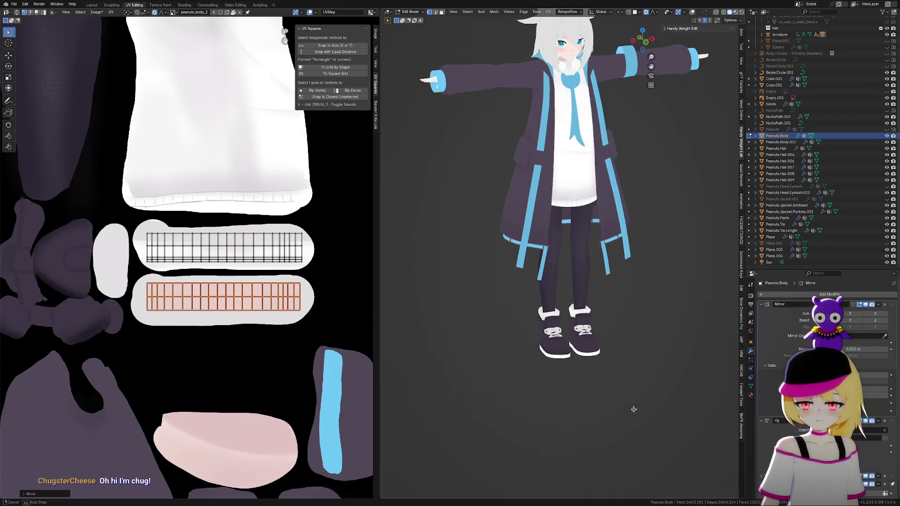
{"action": "mouse_move", "coordinate": [633, 411]}
{"action": "middle_mouse_down"}
{"action": "mouse_move", "coordinate": [579, 406]}
{"action": "mouse_move", "coordinate": [642, 406]}
{"action": "middle_mouse_up"}
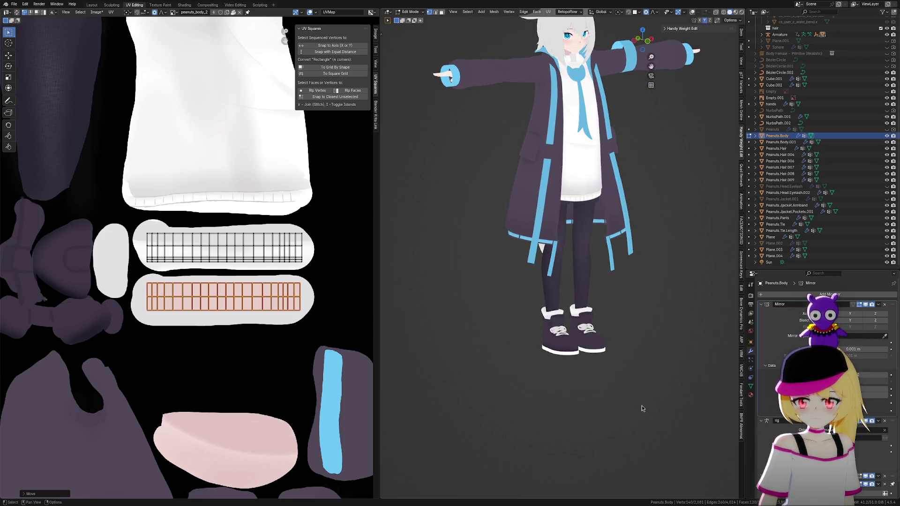
{"action": "key", "text": "ctrl+s"}
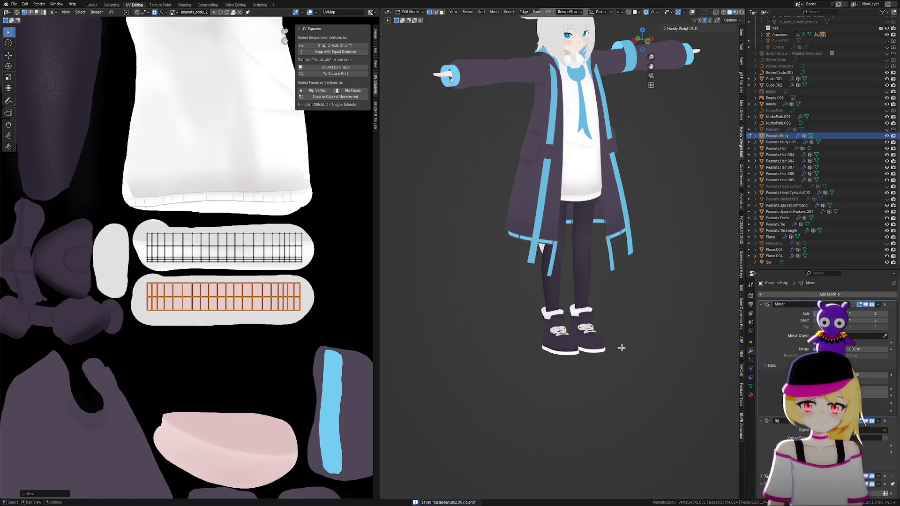
{"action": "scroll", "coordinate": [621, 348], "scroll_direction": "down", "scroll_amount": 1}
{"action": "scroll", "coordinate": [626, 345], "scroll_direction": "up", "scroll_amount": 2}
{"action": "scroll", "coordinate": [644, 325], "scroll_direction": "down", "scroll_amount": 1}
{"action": "scroll", "coordinate": [646, 353], "scroll_direction": "up", "scroll_amount": 1}
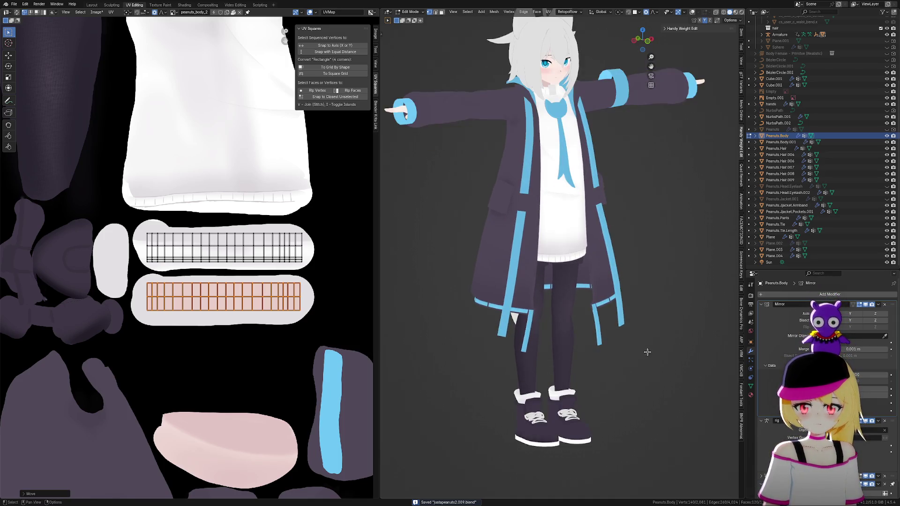
{"action": "mouse_move", "coordinate": [646, 352]}
{"action": "middle_mouse_down"}
{"action": "mouse_move", "coordinate": [629, 314]}
{"action": "mouse_move", "coordinate": [725, 352]}
{"action": "mouse_move", "coordinate": [690, 254]}
{"action": "middle_mouse_up"}
{"action": "key", "text": "ctrl+s"}
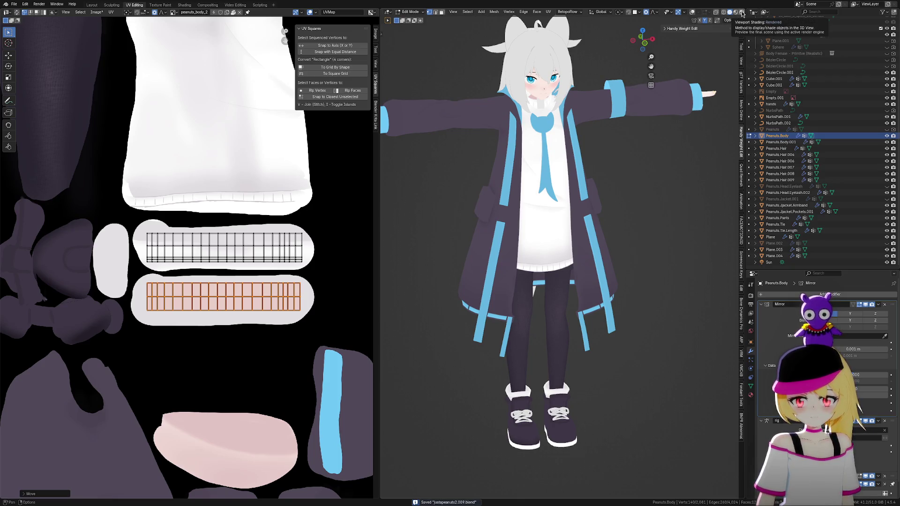
{"action": "key", "text": "z"}
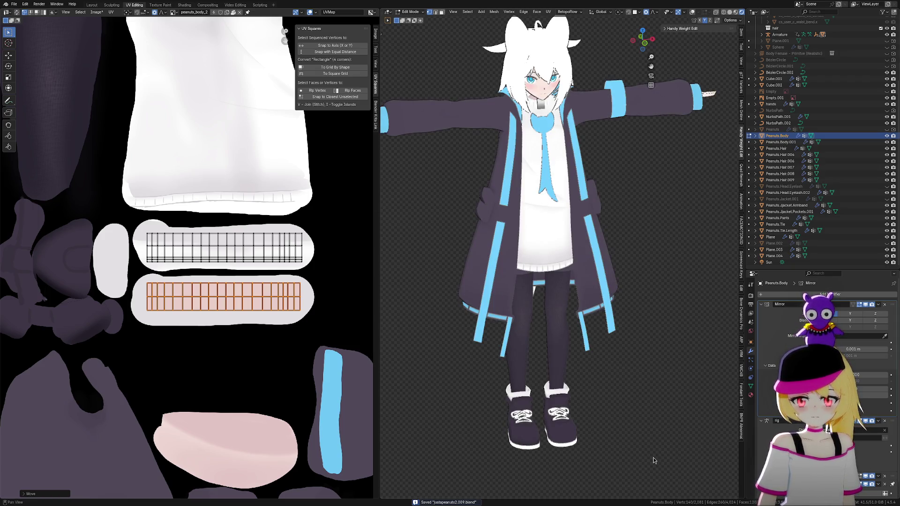
{"action": "key", "text": "KP_1"}
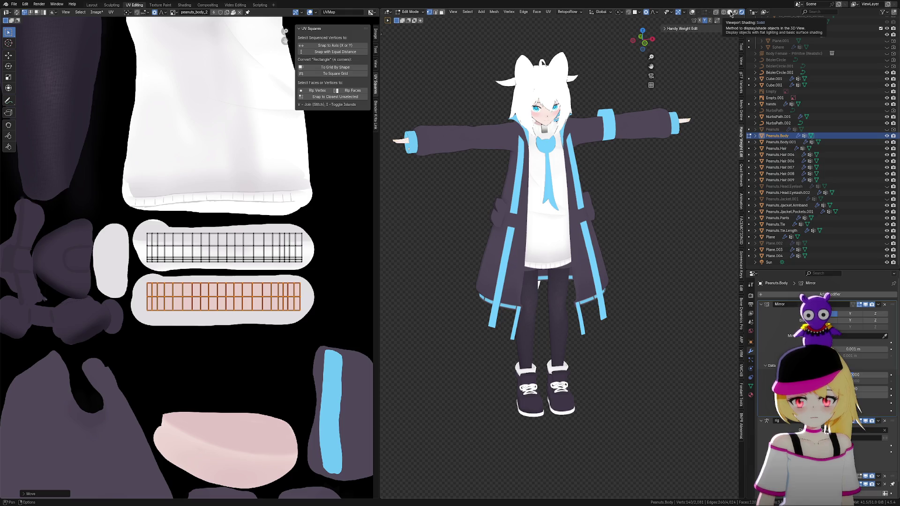
{"action": "key", "text": "z"}
{"action": "scroll", "coordinate": [642, 407], "scroll_direction": "up", "scroll_amount": 1}
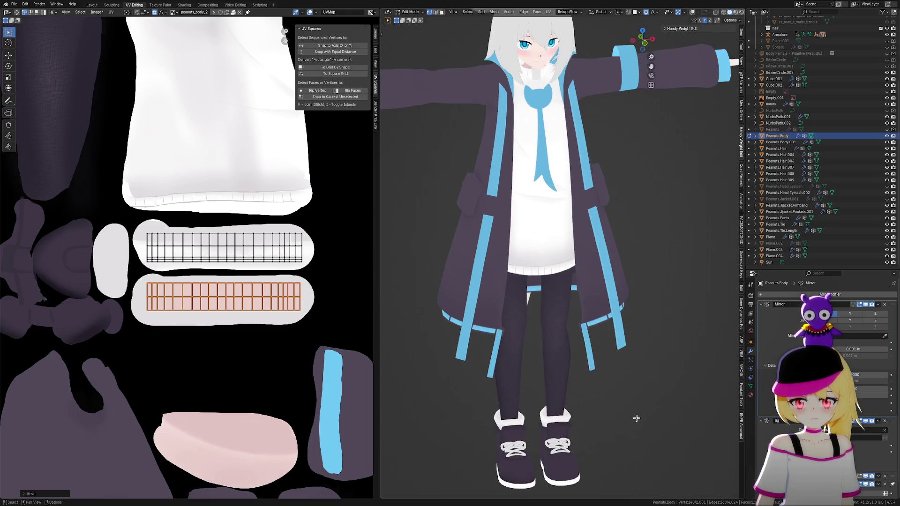
{"action": "scroll", "coordinate": [627, 432], "scroll_direction": "up", "scroll_amount": 1}
{"action": "scroll", "coordinate": [619, 351], "scroll_direction": "up", "scroll_amount": 1}
{"action": "scroll", "coordinate": [605, 324], "scroll_direction": "up", "scroll_amount": 2}
{"action": "key", "text": "ctrl+Tab"}
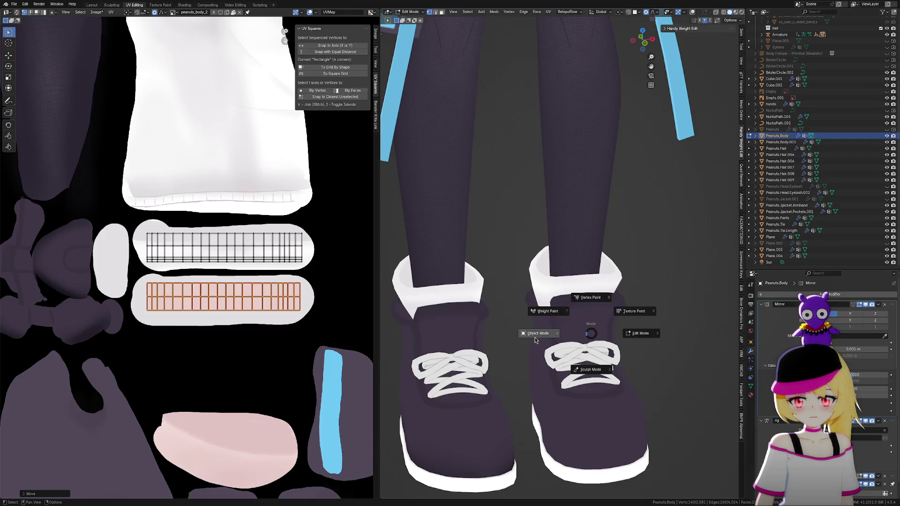
Leave edit mode, select the lace curve NurbsPath.001 and show the wireframe overlay over the model.
{"action": "left_click", "coordinate": [563, 357]}
{"action": "left_click", "coordinate": [583, 354]}
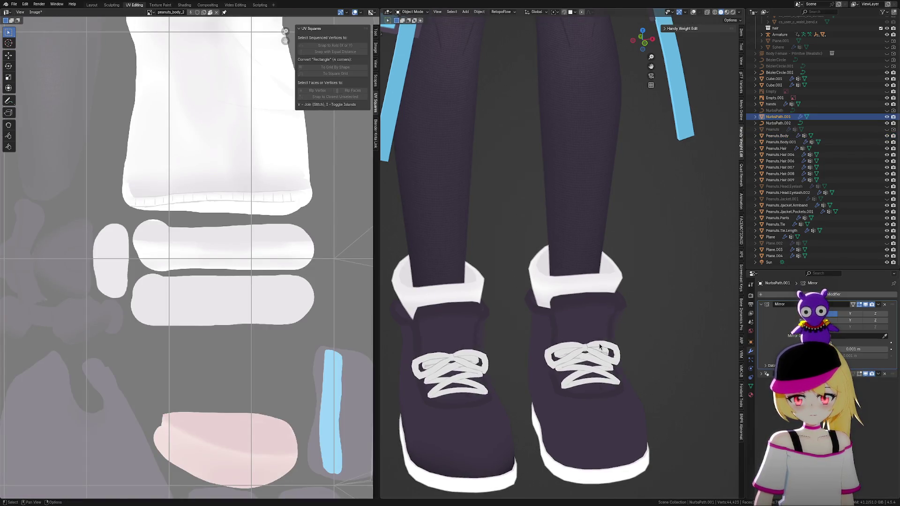
{"action": "scroll", "coordinate": [629, 247], "scroll_direction": "down", "scroll_amount": 2}
{"action": "scroll", "coordinate": [629, 246], "scroll_direction": "down", "scroll_amount": 2}
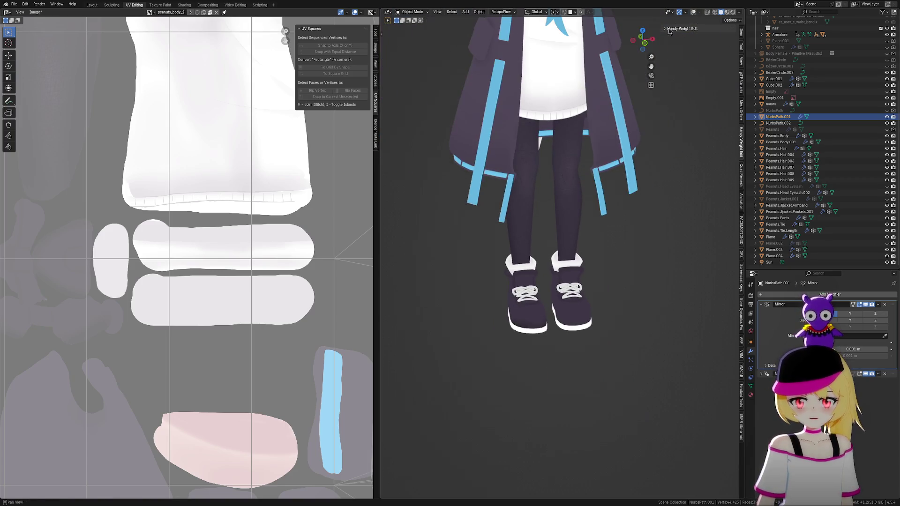
{"action": "left_click", "coordinate": [694, 14]}
{"action": "scroll", "coordinate": [562, 276], "scroll_direction": "up", "scroll_amount": 2}
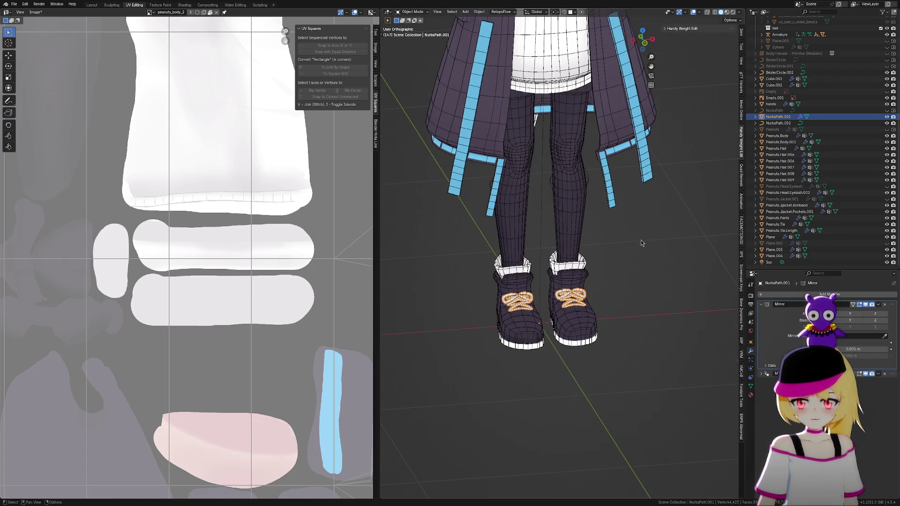
{"action": "middle_click_drag", "start_coordinate": [634, 245], "coordinate": [606, 276]}
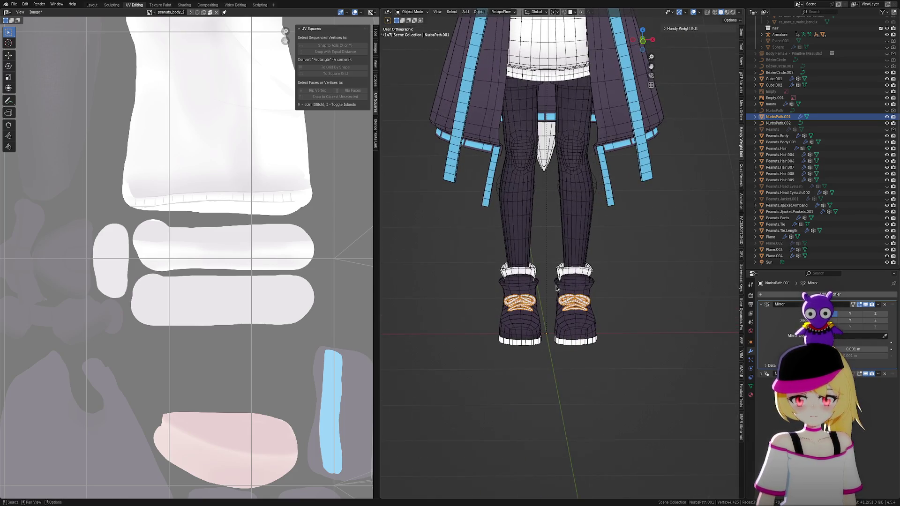
{"action": "scroll", "coordinate": [557, 286], "scroll_direction": "down", "scroll_amount": 1}
Select the character's Armature via the Outliner and return to the main Layout workspace.
{"action": "left_click", "coordinate": [592, 197]}
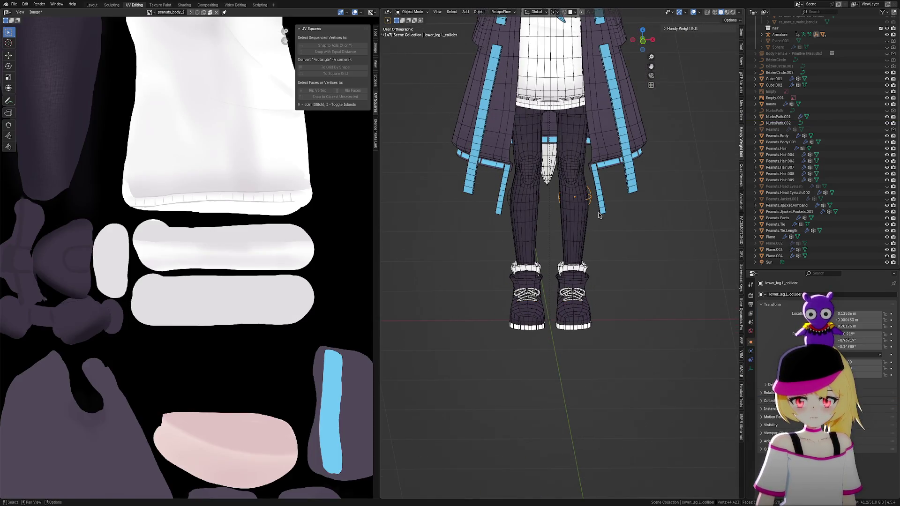
{"action": "scroll", "coordinate": [838, 127], "scroll_direction": "up", "scroll_amount": 3}
{"action": "scroll", "coordinate": [838, 127], "scroll_direction": "up", "scroll_amount": 3}
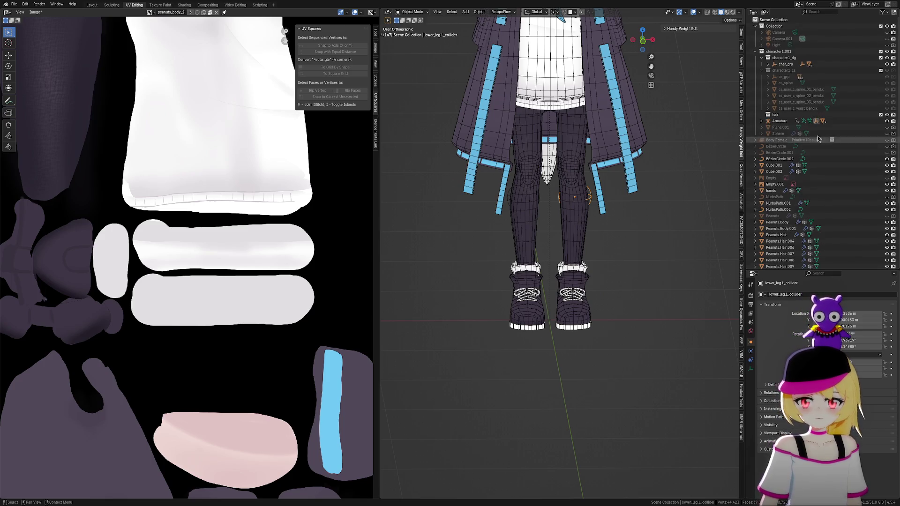
{"action": "left_click", "coordinate": [842, 120]}
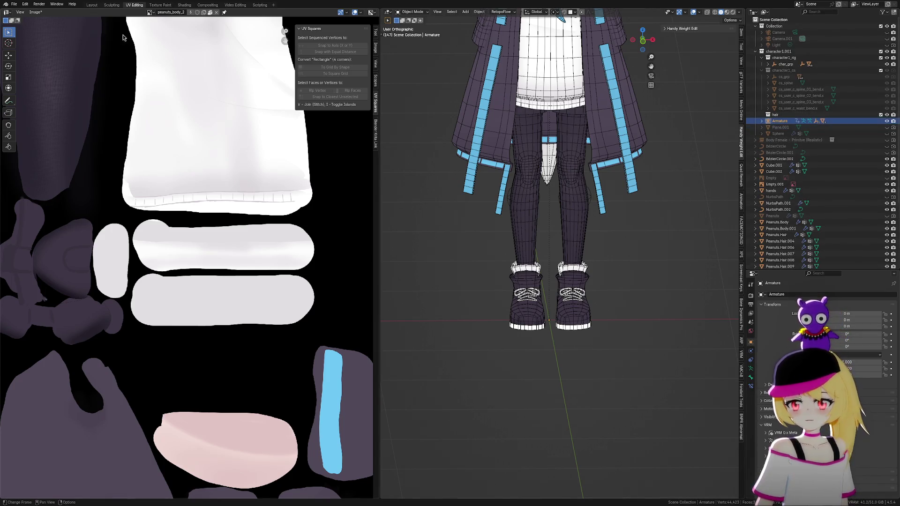
{"action": "left_click", "coordinate": [91, 5]}
{"action": "scroll", "coordinate": [351, 206], "scroll_direction": "down", "scroll_amount": 1}
{"action": "scroll", "coordinate": [351, 206], "scroll_direction": "down", "scroll_amount": 2}
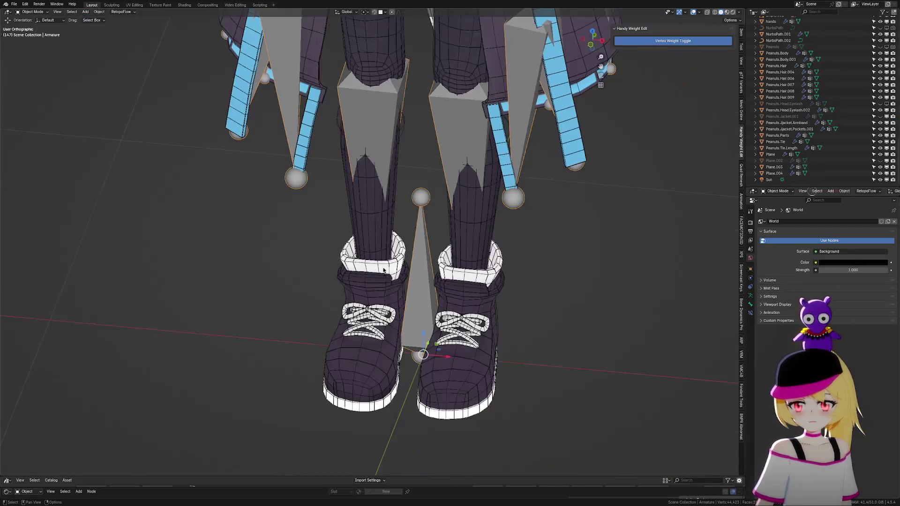
{"action": "scroll", "coordinate": [397, 250], "scroll_direction": "up", "scroll_amount": 1}
{"action": "scroll", "coordinate": [402, 281], "scroll_direction": "up", "scroll_amount": 1}
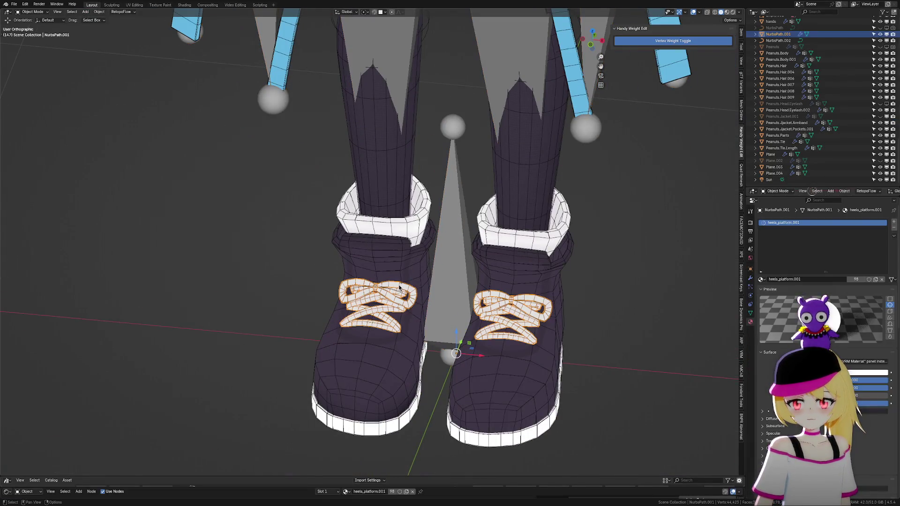
In pose mode with the root bone deselected, bind the sneaker laces to the armature with Auto-Rig Pro.
{"action": "key", "text": "ctrl+Tab"}
{"action": "left_click", "coordinate": [422, 291]}
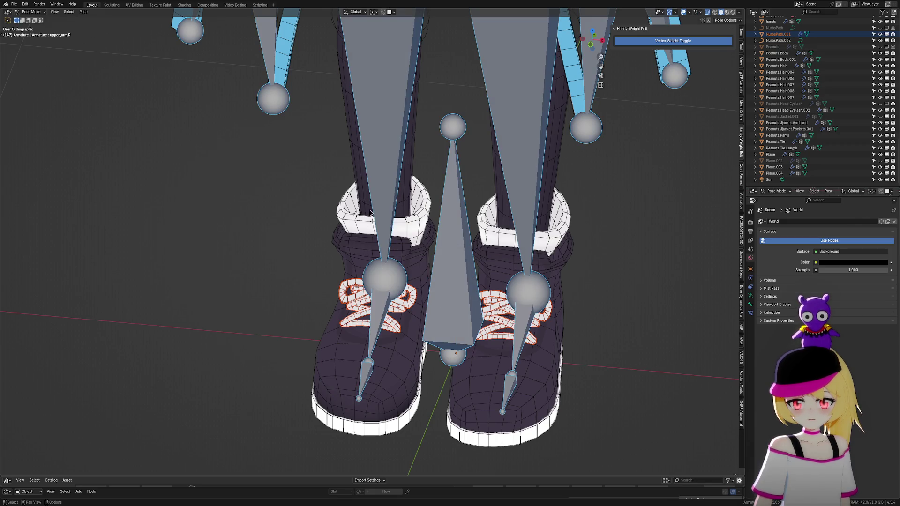
{"action": "left_click", "coordinate": [475, 353], "text": "shift"}
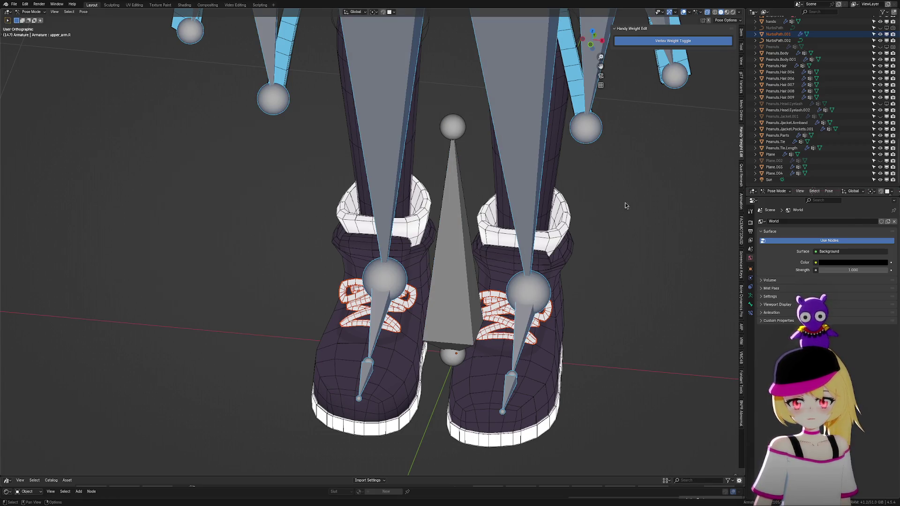
{"action": "left_click", "coordinate": [743, 329]}
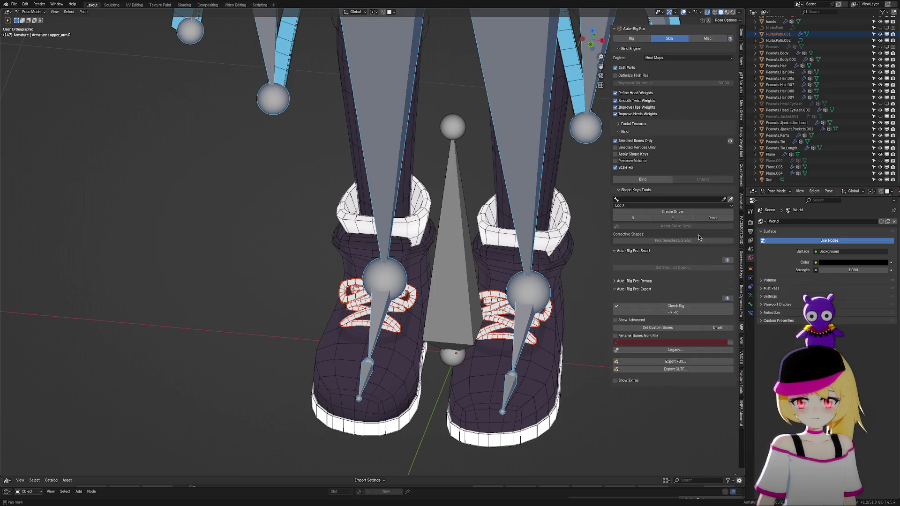
{"action": "left_click", "coordinate": [643, 180]}
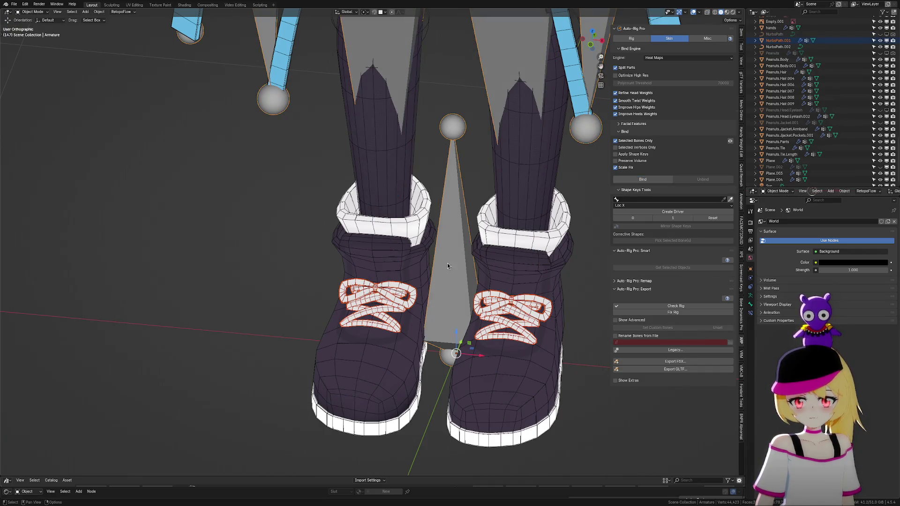
Test-rotate the right lower leg and foot.R bones, cancelling each to keep the rest pose.
{"action": "key", "text": "ctrl+Tab"}
{"action": "scroll", "coordinate": [451, 258], "scroll_direction": "down", "scroll_amount": 2}
{"action": "key", "text": "a"}
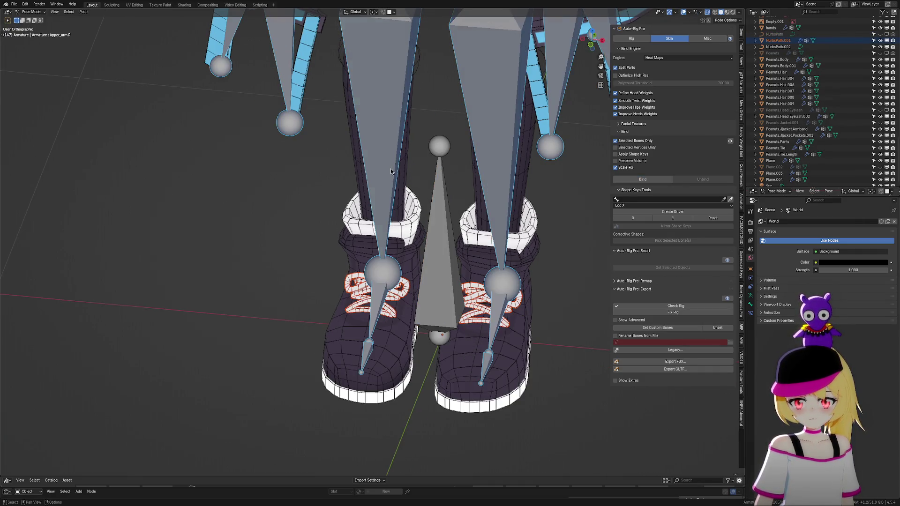
{"action": "left_click", "coordinate": [392, 171]}
{"action": "key", "text": "r"}
{"action": "key", "text": "Escape"}
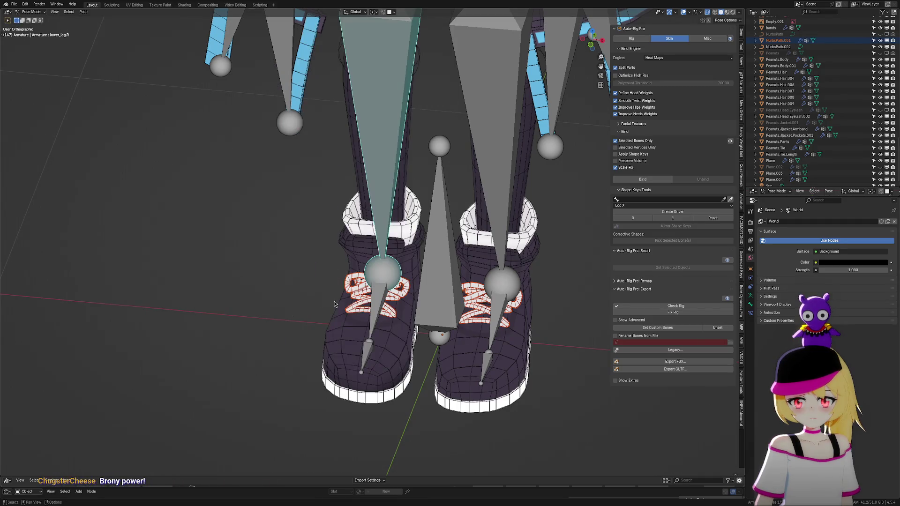
{"action": "left_click", "coordinate": [386, 309]}
{"action": "key", "text": "r"}
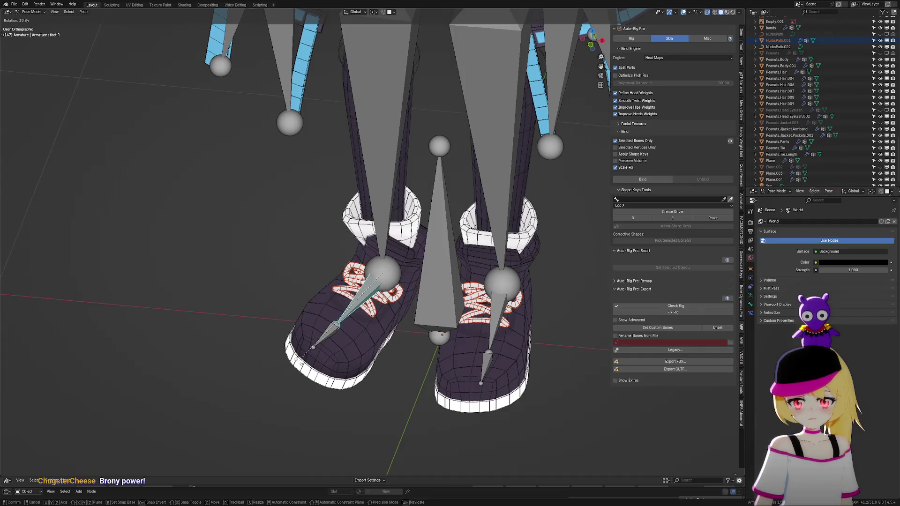
{"action": "key", "text": "Escape"}
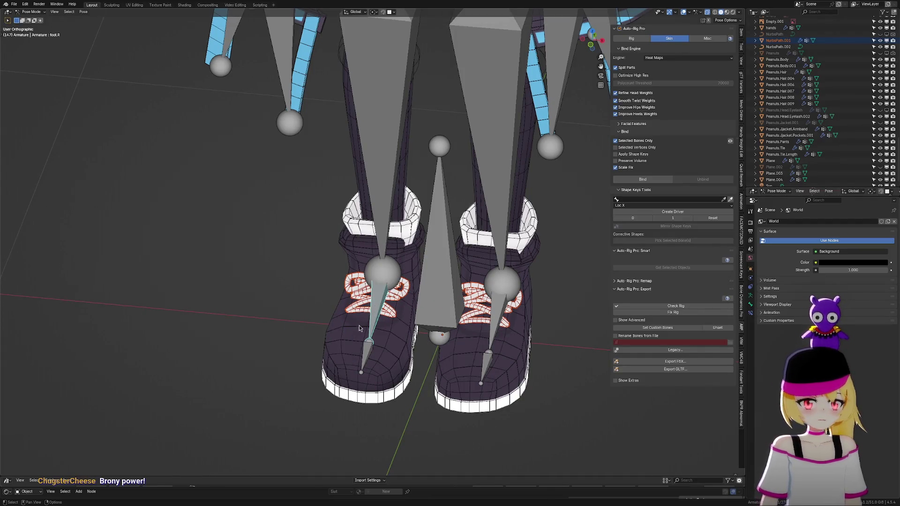
Test-rotate the foot again from a side view, cancel it and return to object mode.
{"action": "middle_click_drag", "start_coordinate": [359, 329], "coordinate": [394, 309]}
{"action": "scroll", "coordinate": [395, 310], "scroll_direction": "up", "scroll_amount": 4}
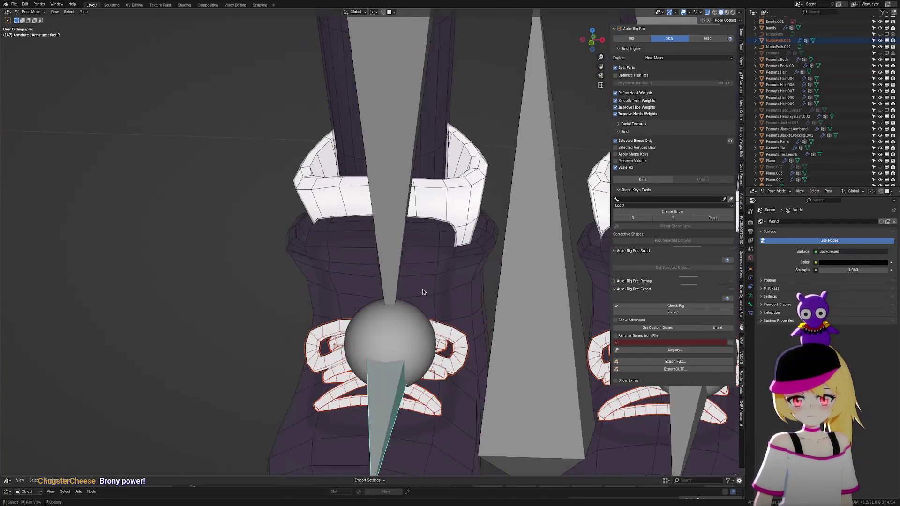
{"action": "key", "text": "r"}
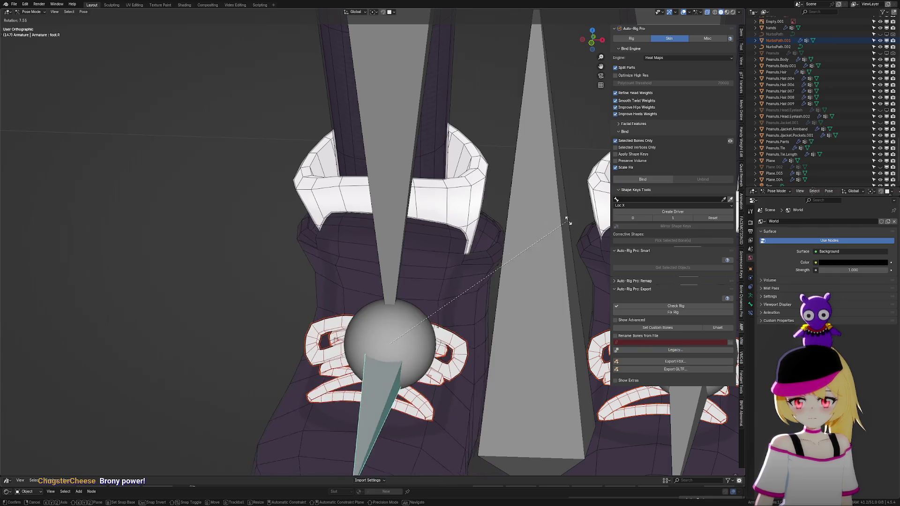
{"action": "left_click", "coordinate": [518, 231]}
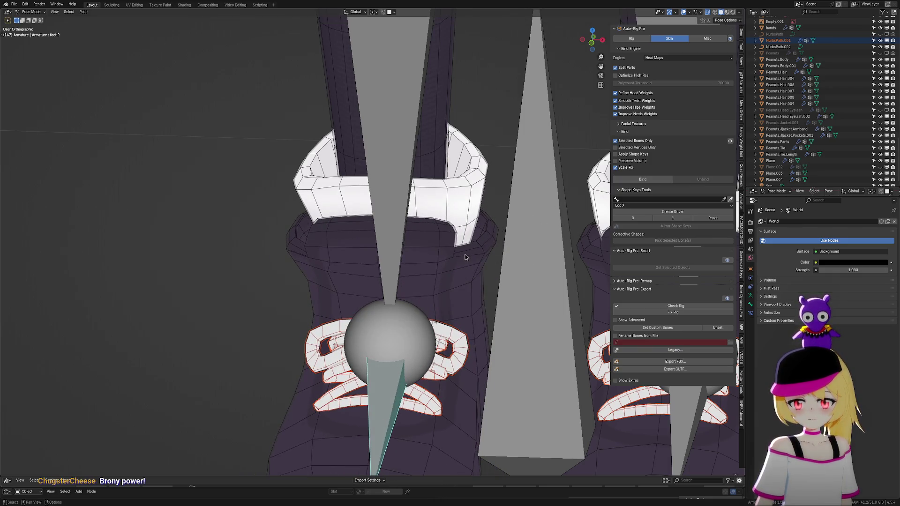
{"action": "key", "text": "ctrl+Tab"}
{"action": "scroll", "coordinate": [429, 261], "scroll_direction": "down", "scroll_amount": 3}
{"action": "scroll", "coordinate": [424, 262], "scroll_direction": "up", "scroll_amount": 3}
{"action": "scroll", "coordinate": [425, 257], "scroll_direction": "up", "scroll_amount": 1}
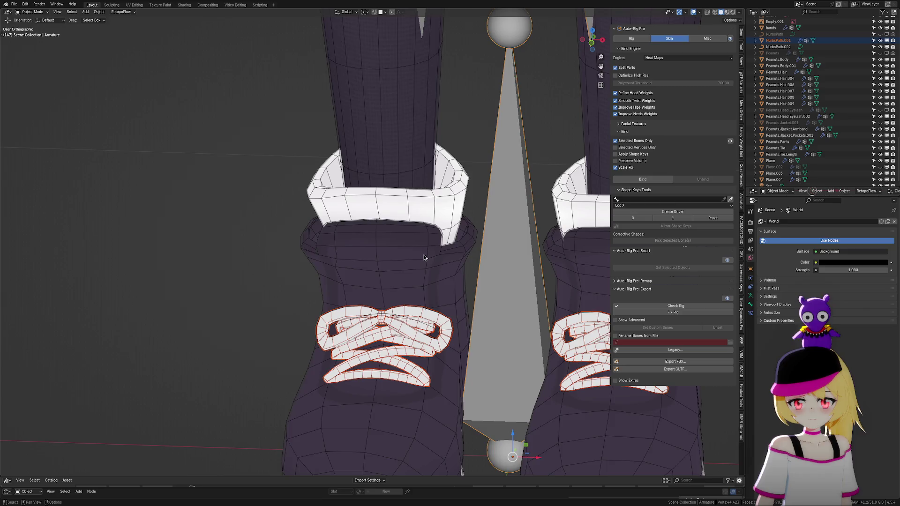
Select Peanuts.Body, enter edit mode and pick the left shoe's cuff geometry with linked select.
{"action": "left_click", "coordinate": [424, 257]}
{"action": "scroll", "coordinate": [424, 258], "scroll_direction": "down", "scroll_amount": 2}
{"action": "scroll", "coordinate": [424, 258], "scroll_direction": "down", "scroll_amount": 2}
{"action": "mouse_move", "coordinate": [424, 257]}
{"action": "middle_mouse_down"}
{"action": "mouse_move", "coordinate": [392, 257]}
{"action": "mouse_move", "coordinate": [403, 264]}
{"action": "middle_mouse_up"}
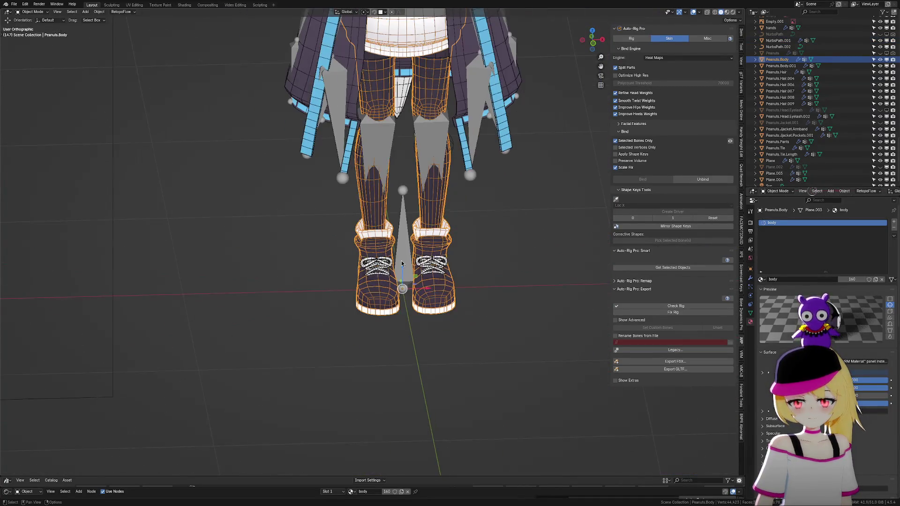
{"action": "scroll", "coordinate": [403, 263], "scroll_direction": "up", "scroll_amount": 2}
{"action": "scroll", "coordinate": [403, 263], "scroll_direction": "up", "scroll_amount": 2}
{"action": "middle_click_drag", "start_coordinate": [403, 263], "coordinate": [416, 230]}
{"action": "scroll", "coordinate": [416, 231], "scroll_direction": "up", "scroll_amount": 2}
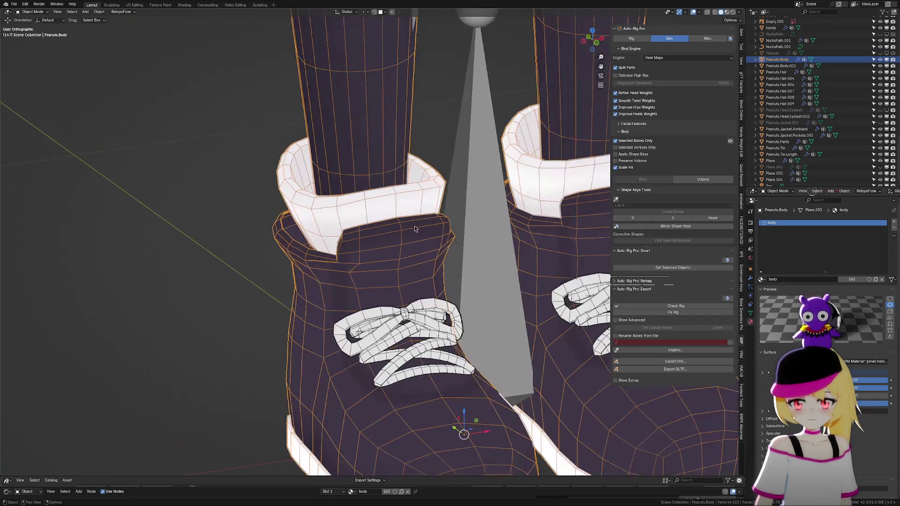
{"action": "key", "text": "Tab"}
{"action": "key", "text": "l"}
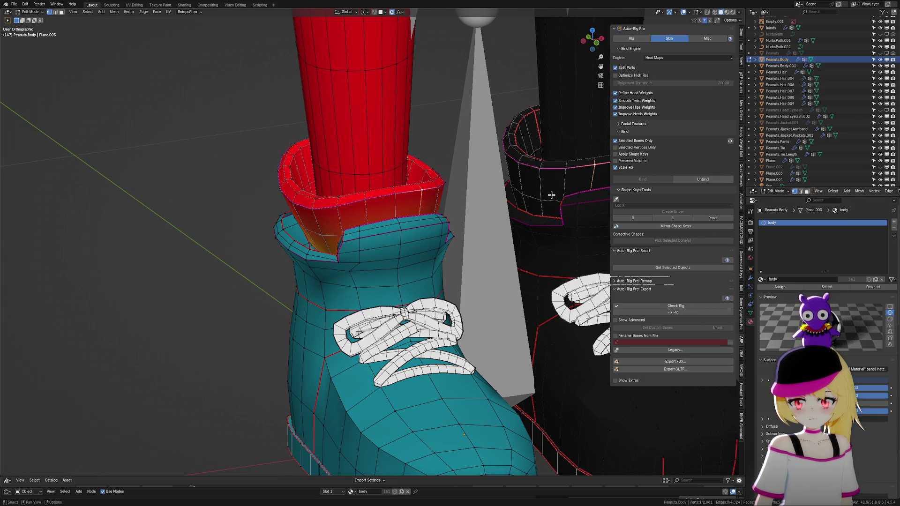
Show the Handy Weight Edit tools, extend the selection to the cuffs on both shoes and return to object mode.
{"action": "middle_click_drag", "start_coordinate": [640, 109], "coordinate": [678, 162]}
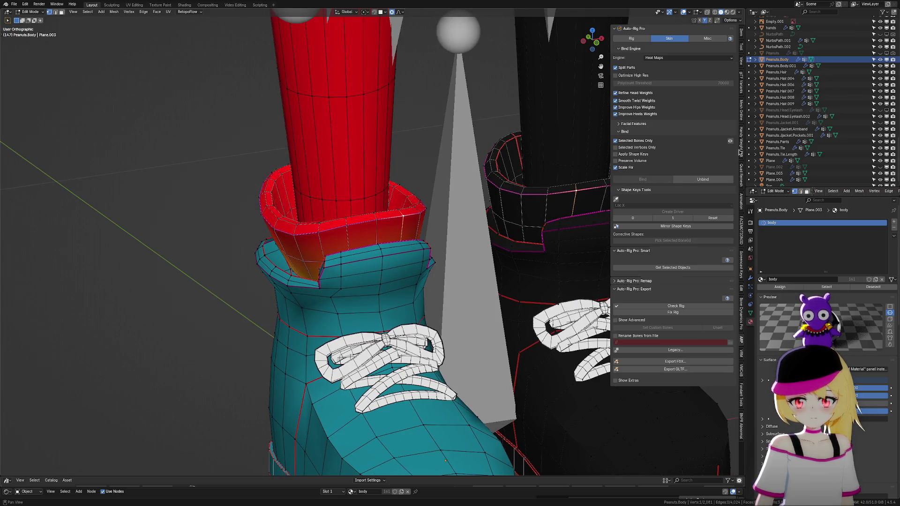
{"action": "left_click", "coordinate": [742, 152]}
{"action": "left_click", "coordinate": [651, 44]}
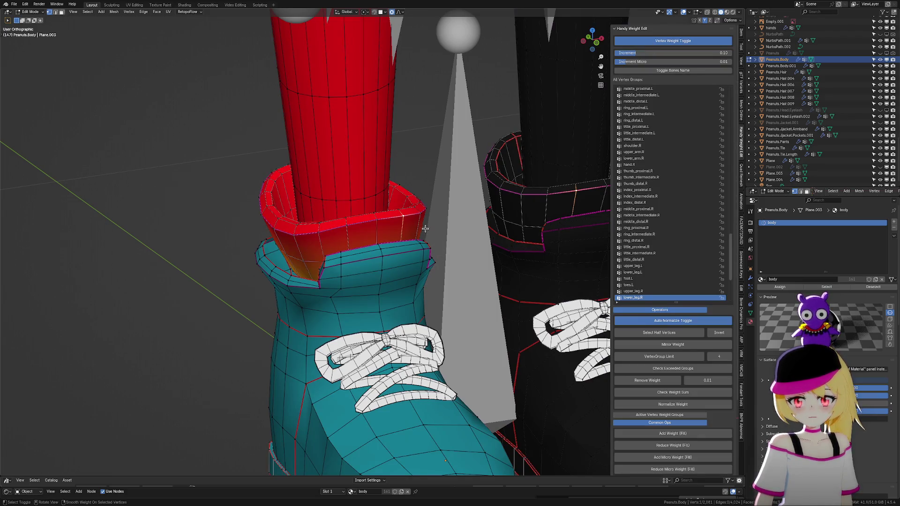
{"action": "middle_click_drag", "start_coordinate": [442, 252], "coordinate": [426, 226]}
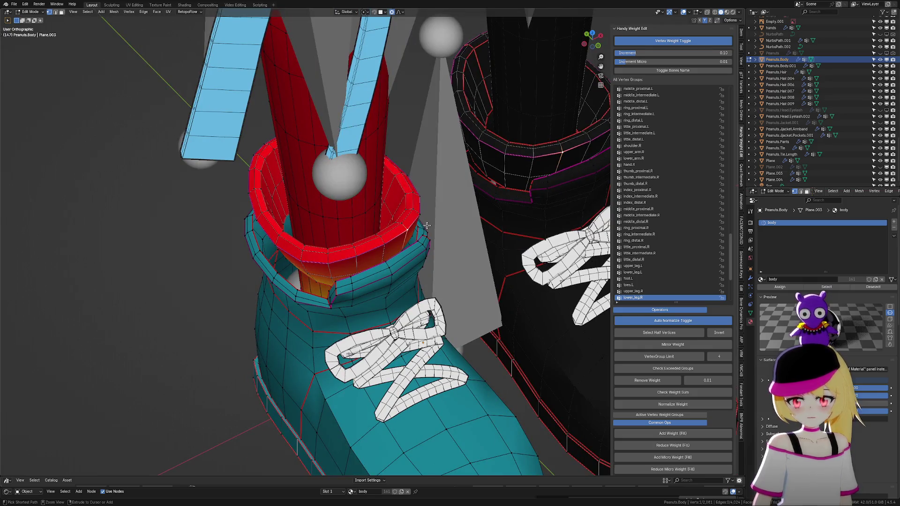
{"action": "key", "text": "ctrl+l"}
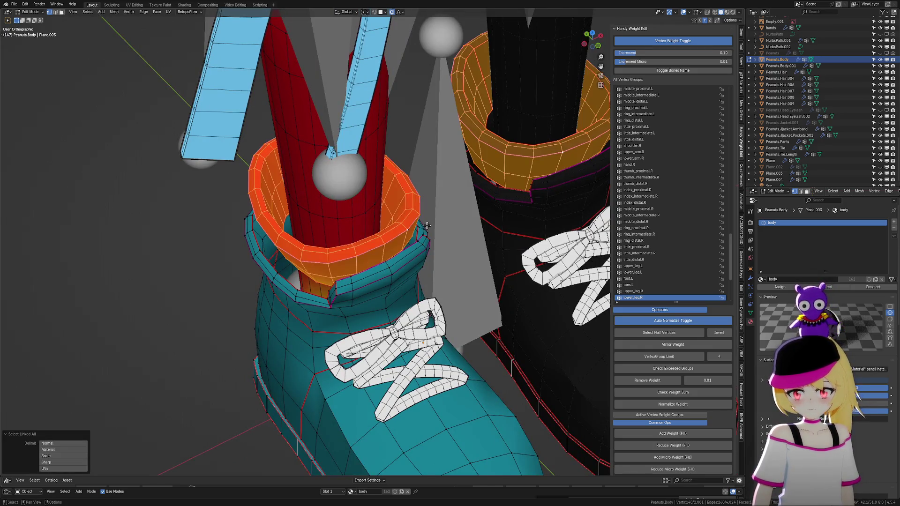
{"action": "scroll", "coordinate": [422, 227], "scroll_direction": "down", "scroll_amount": 3}
{"action": "scroll", "coordinate": [415, 229], "scroll_direction": "down", "scroll_amount": 2}
{"action": "key", "text": "Tab"}
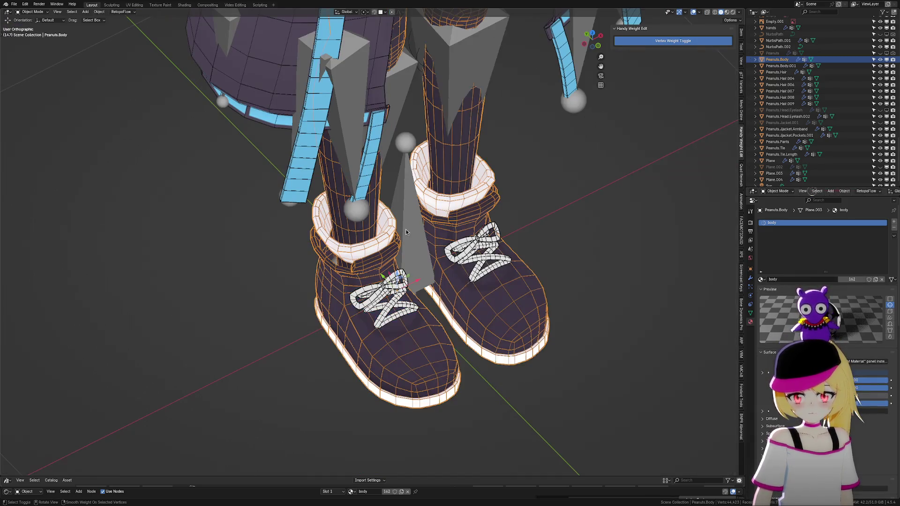
Add the armature to the selection, show the Auto-Rig Pro tools and go back into editing the body mesh.
{"action": "left_click", "coordinate": [406, 229], "text": "shift"}
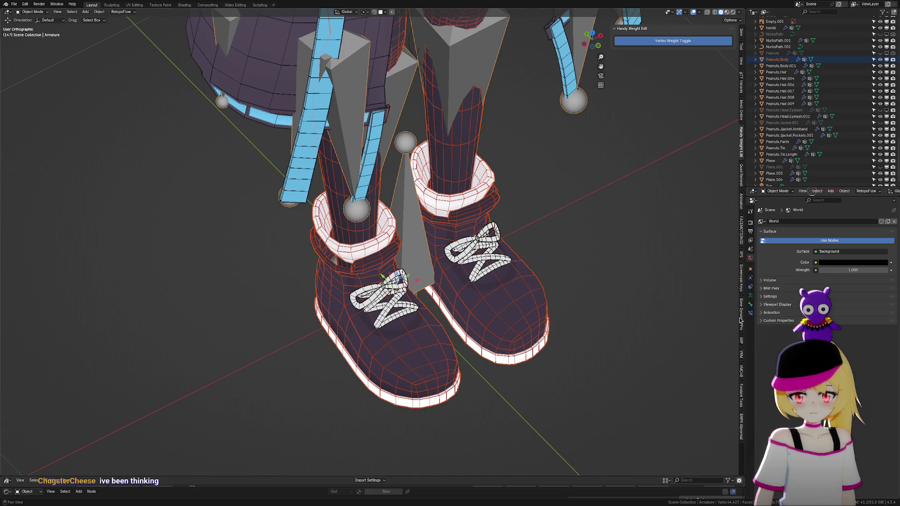
{"action": "left_click", "coordinate": [742, 348]}
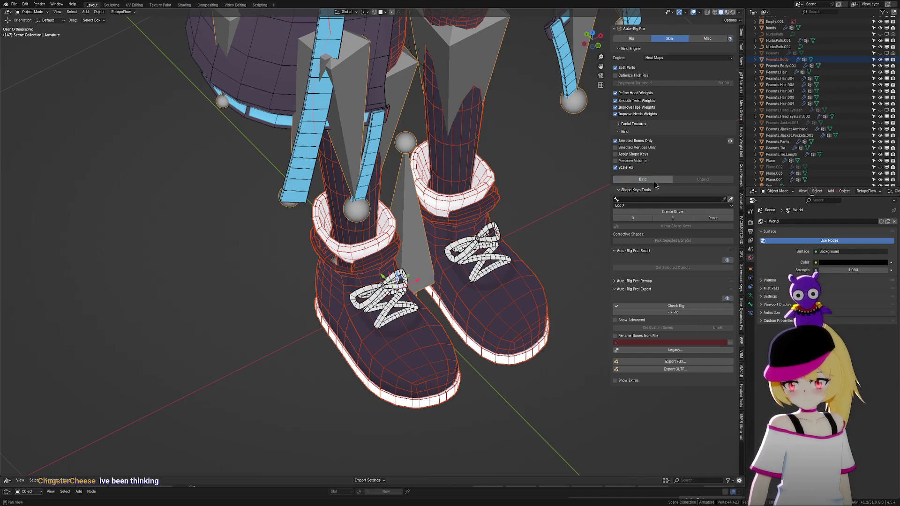
{"action": "scroll", "coordinate": [431, 285], "scroll_direction": "up", "scroll_amount": 2}
{"action": "key", "text": "ctrl+Tab"}
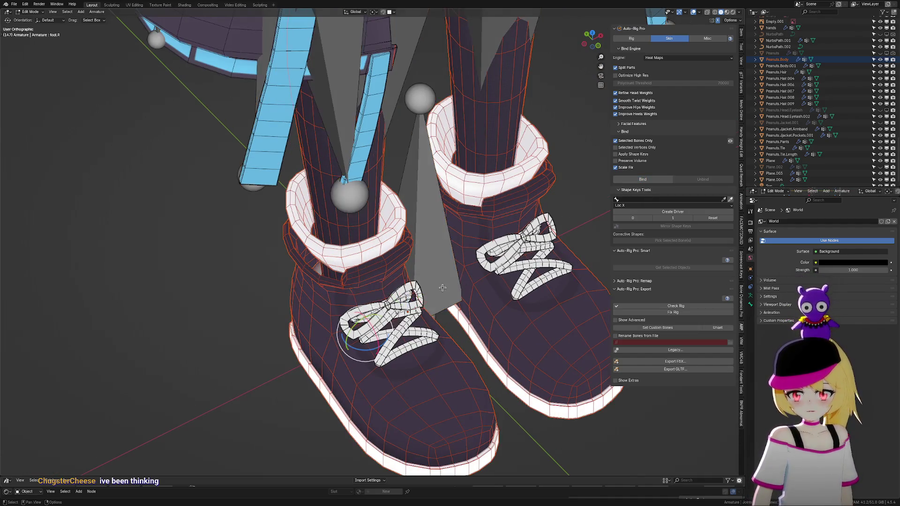
{"action": "scroll", "coordinate": [331, 293], "scroll_direction": "up", "scroll_amount": 3}
{"action": "left_click", "coordinate": [332, 293]}
{"action": "key", "text": "Tab"}
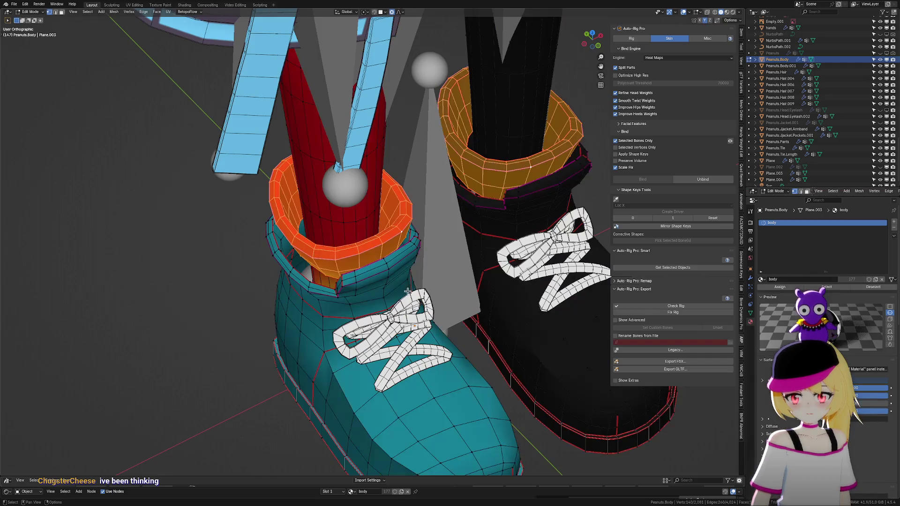
{"action": "scroll", "coordinate": [378, 304], "scroll_direction": "up", "scroll_amount": 2}
{"action": "middle_click_drag", "start_coordinate": [379, 304], "coordinate": [347, 321]}
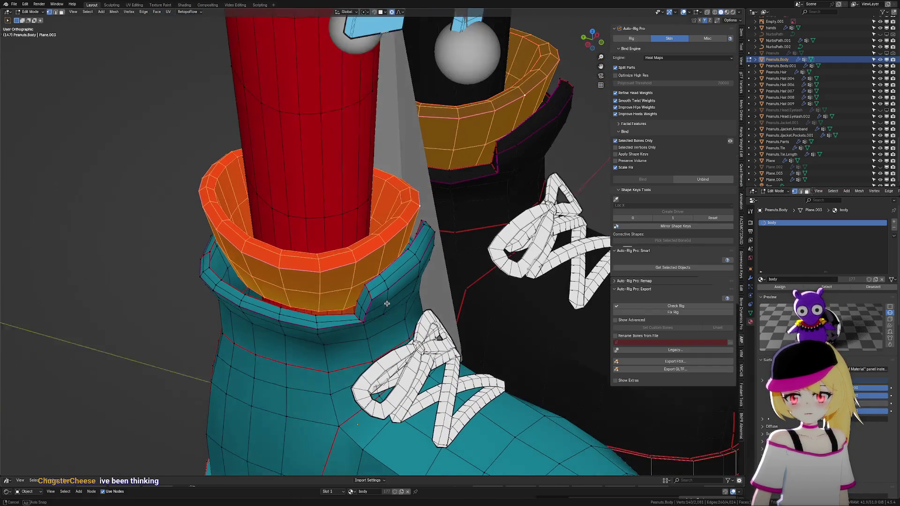
{"action": "scroll", "coordinate": [347, 321], "scroll_direction": "up", "scroll_amount": 1}
{"action": "scroll", "coordinate": [349, 318], "scroll_direction": "up", "scroll_amount": 1}
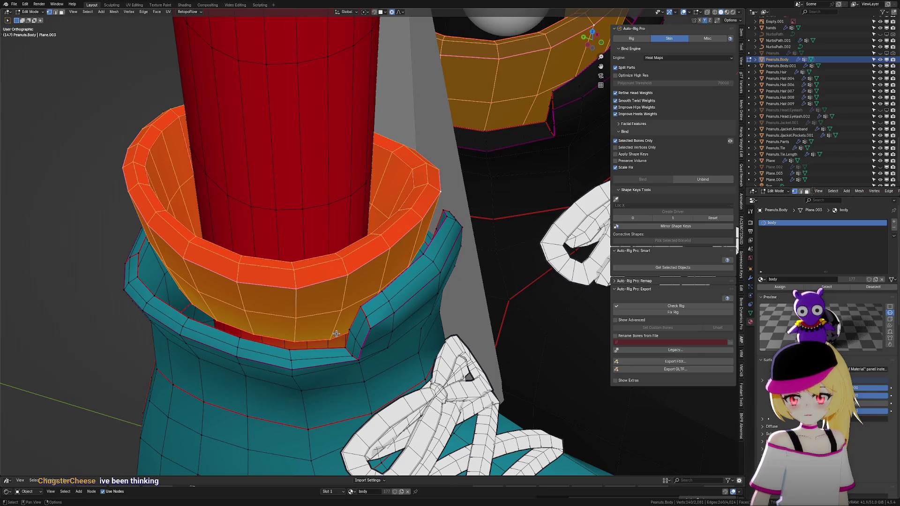
{"action": "scroll", "coordinate": [427, 312], "scroll_direction": "down", "scroll_amount": 4}
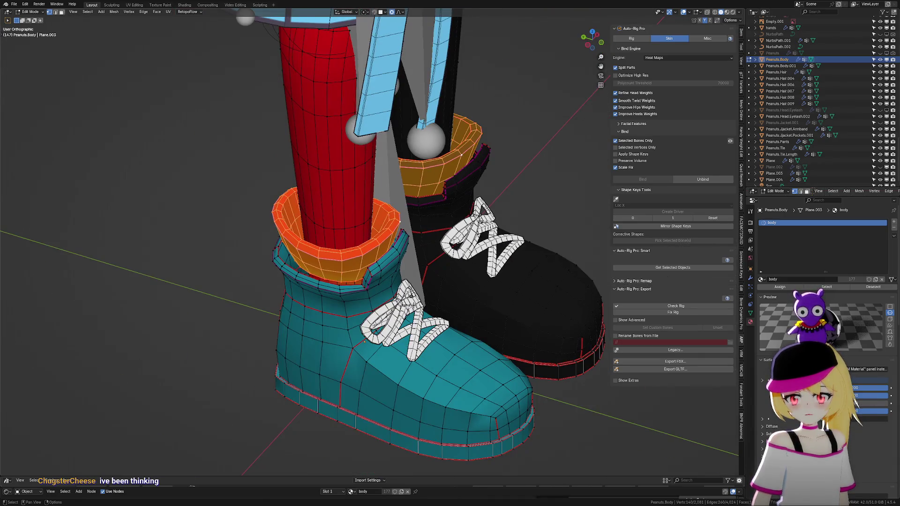
Make Peanuts.Body active again and restore the selection of both boot cuffs in edit mode.
{"action": "key", "text": "Tab"}
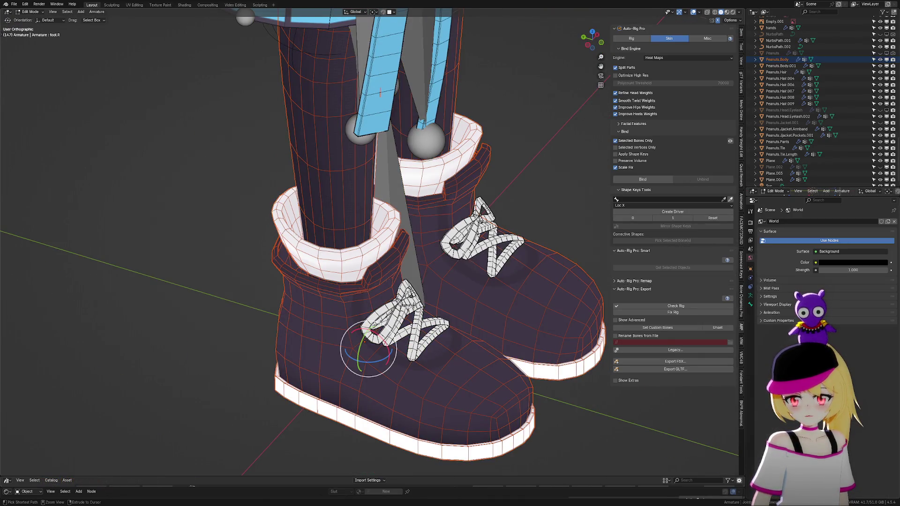
{"action": "left_click", "coordinate": [362, 332]}
{"action": "key", "text": "Tab"}
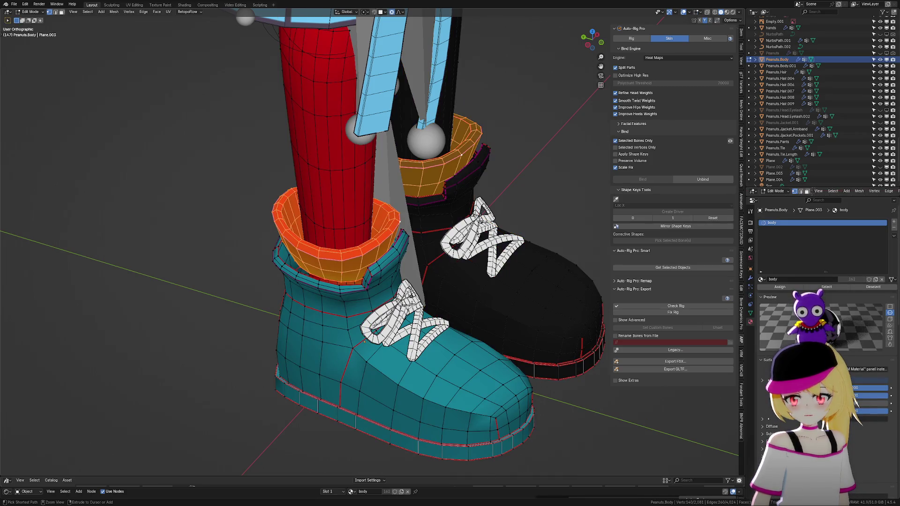
{"action": "left_click", "coordinate": [343, 274]}
{"action": "key", "text": "ctrl+z"}
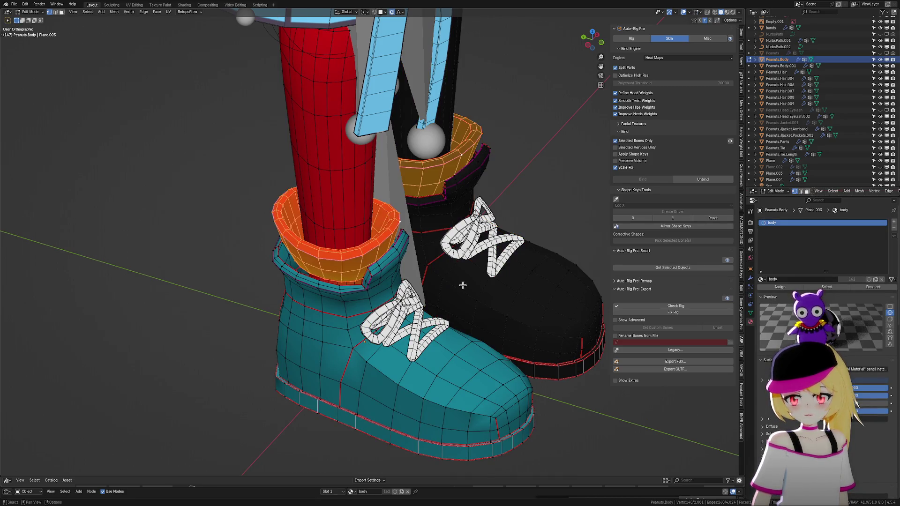
{"action": "mouse_move", "coordinate": [477, 291]}
{"action": "middle_mouse_down"}
{"action": "mouse_move", "coordinate": [455, 294]}
{"action": "mouse_move", "coordinate": [490, 269]}
{"action": "middle_mouse_up"}
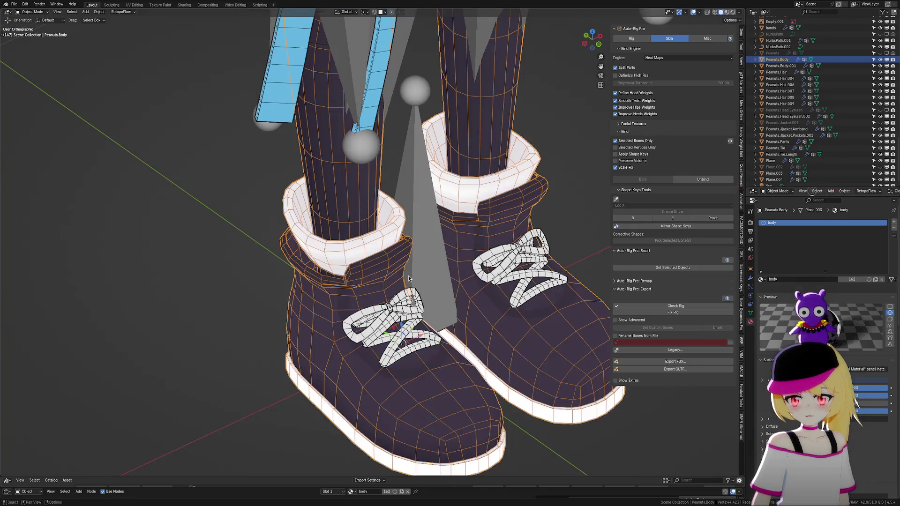
Bind the selected boot cuffs to the armature with Auto-Rig Pro's Bind, then resume editing at the left cuff.
{"action": "key", "text": "Tab"}
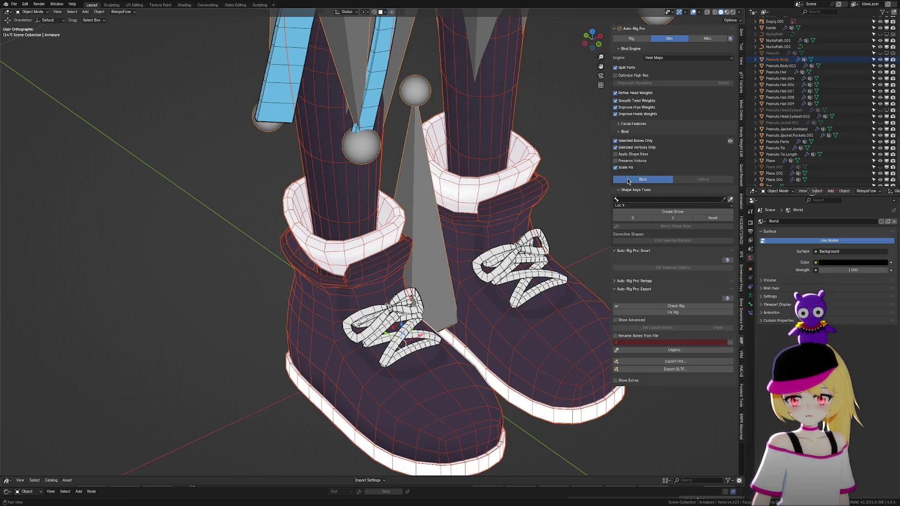
{"action": "left_click", "coordinate": [628, 181]}
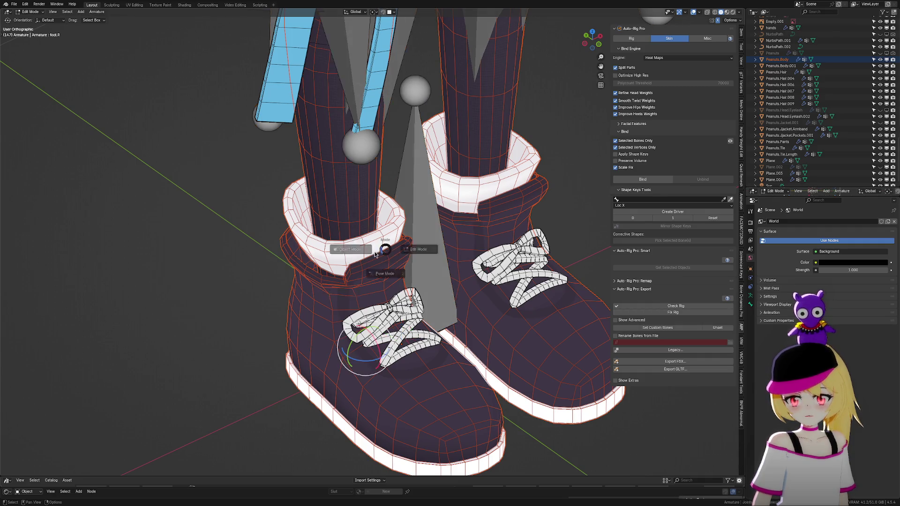
{"action": "key", "text": "Tab"}
{"action": "scroll", "coordinate": [338, 281], "scroll_direction": "up", "scroll_amount": 3}
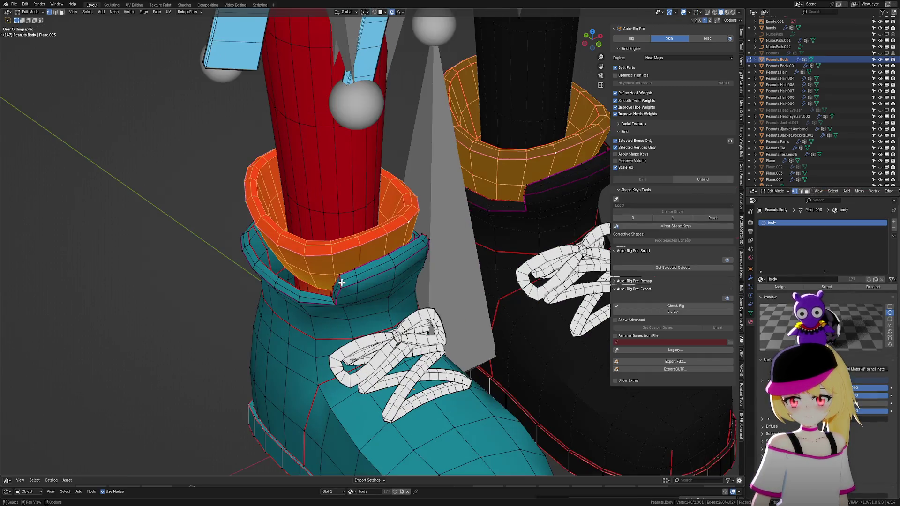
{"action": "scroll", "coordinate": [336, 289], "scroll_direction": "up", "scroll_amount": 3}
{"action": "scroll", "coordinate": [337, 314], "scroll_direction": "up", "scroll_amount": 2}
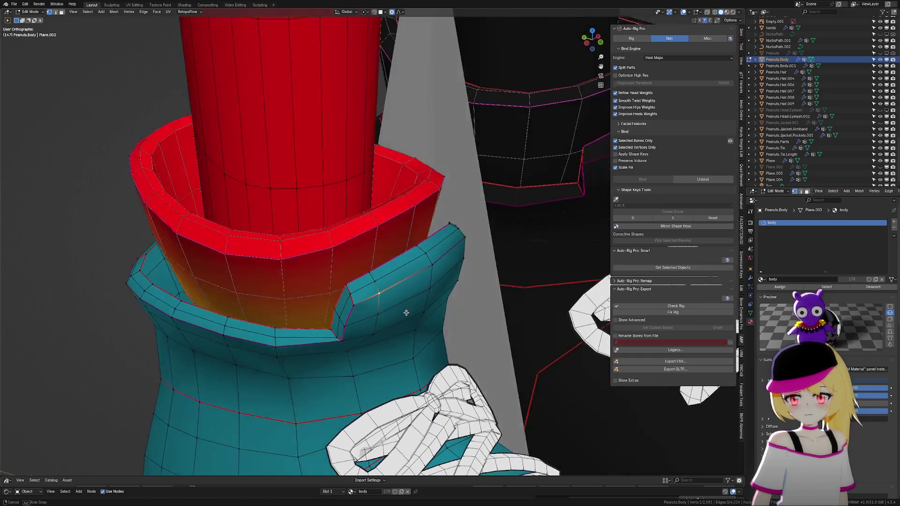
{"action": "scroll", "coordinate": [409, 310], "scroll_direction": "up", "scroll_amount": 2}
{"action": "middle_click_drag", "start_coordinate": [410, 311], "coordinate": [308, 336]}
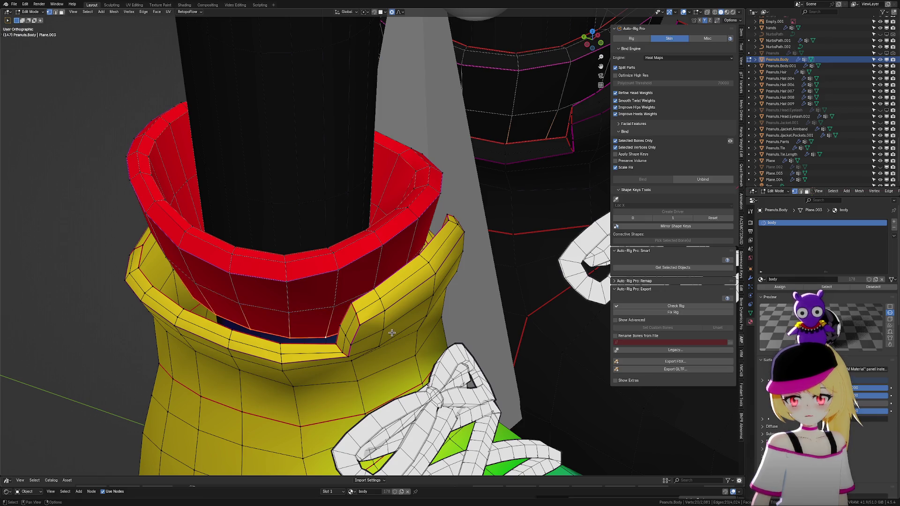
Normalize the weights of the whole inner cuff and make lower_leg.R the active vertex group.
{"action": "key", "text": "ctrl+l"}
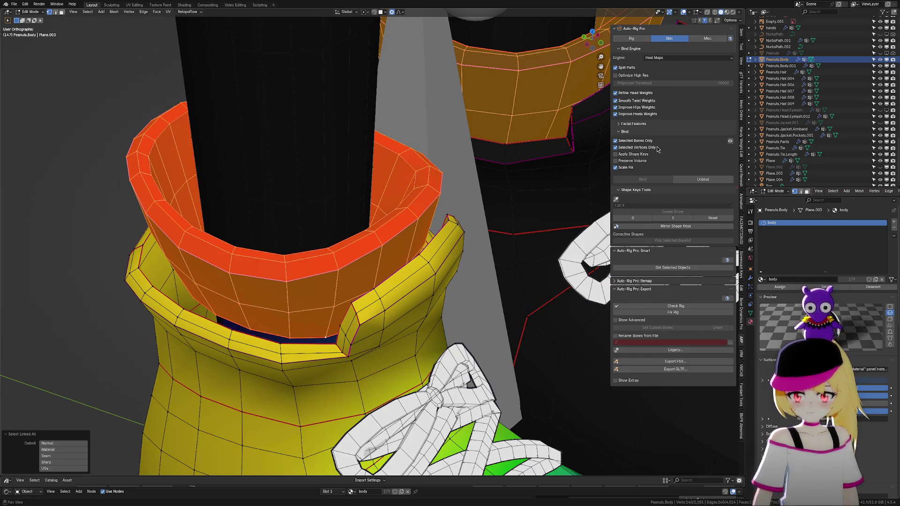
{"action": "left_click", "coordinate": [744, 156]}
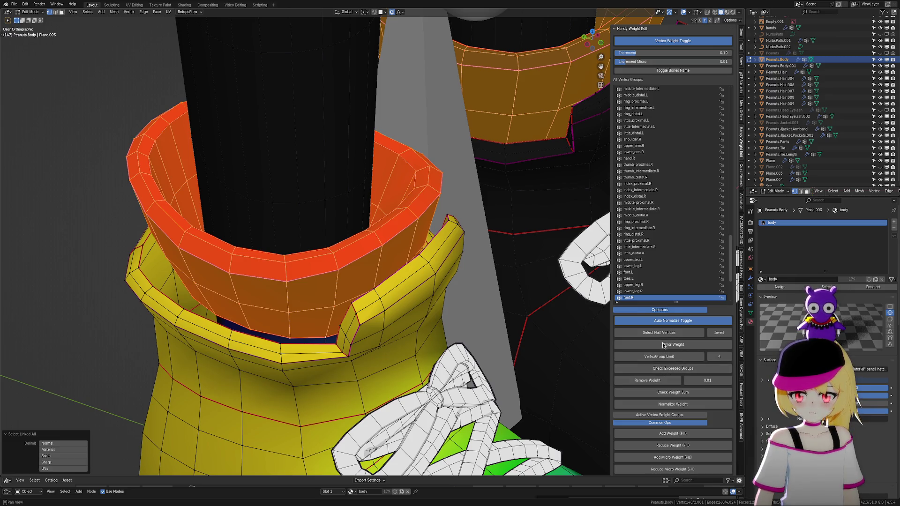
{"action": "left_click", "coordinate": [684, 403]}
{"action": "scroll", "coordinate": [425, 299], "scroll_direction": "up", "scroll_amount": 2}
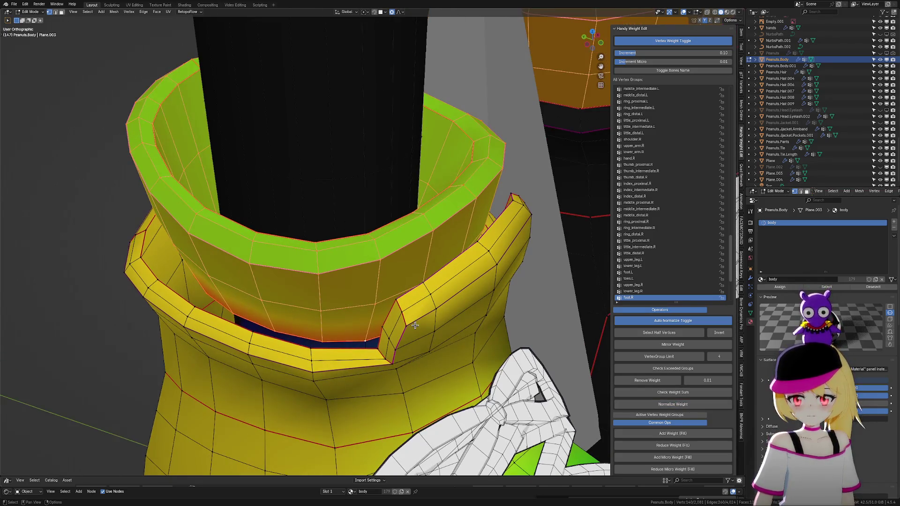
{"action": "scroll", "coordinate": [426, 299], "scroll_direction": "down", "scroll_amount": 2}
{"action": "scroll", "coordinate": [426, 299], "scroll_direction": "down", "scroll_amount": 2}
{"action": "scroll", "coordinate": [426, 298], "scroll_direction": "down", "scroll_amount": 2}
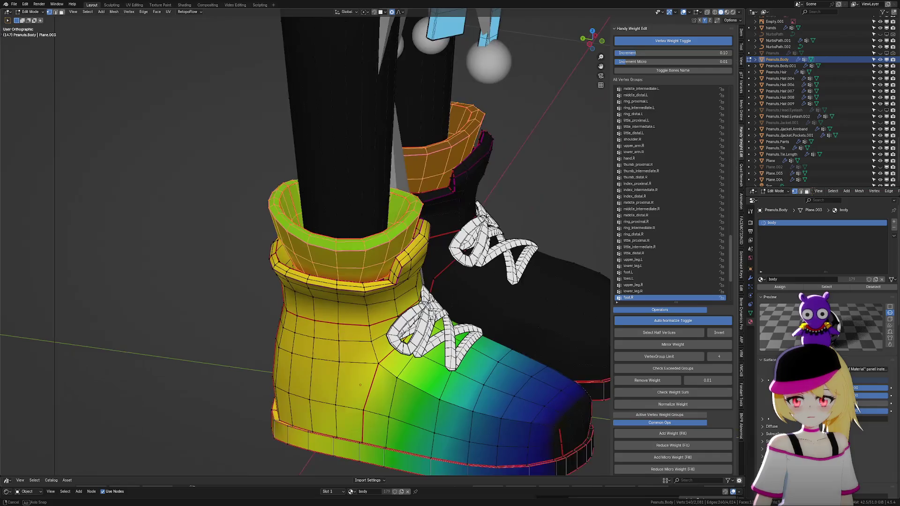
{"action": "middle_click_drag", "start_coordinate": [432, 315], "coordinate": [419, 298]}
{"action": "scroll", "coordinate": [420, 297], "scroll_direction": "up", "scroll_amount": 3}
{"action": "scroll", "coordinate": [420, 297], "scroll_direction": "up", "scroll_amount": 2}
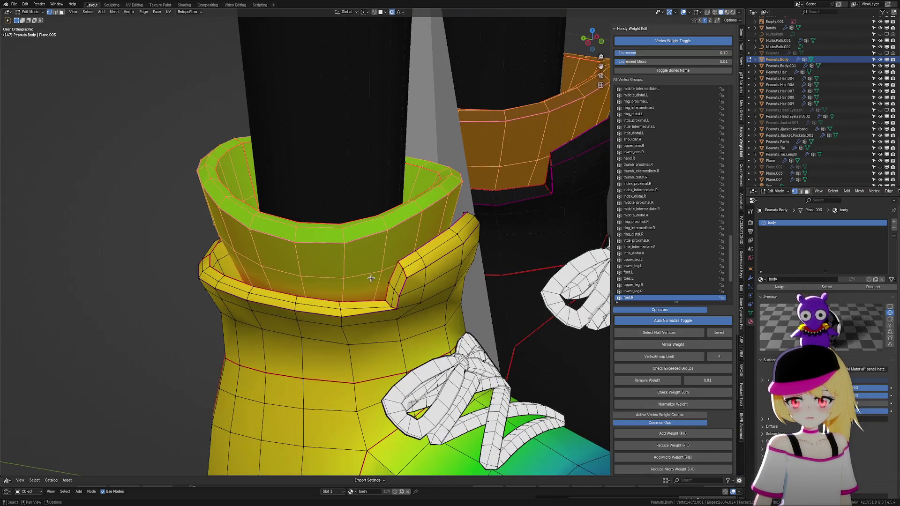
{"action": "left_click", "coordinate": [392, 229]}
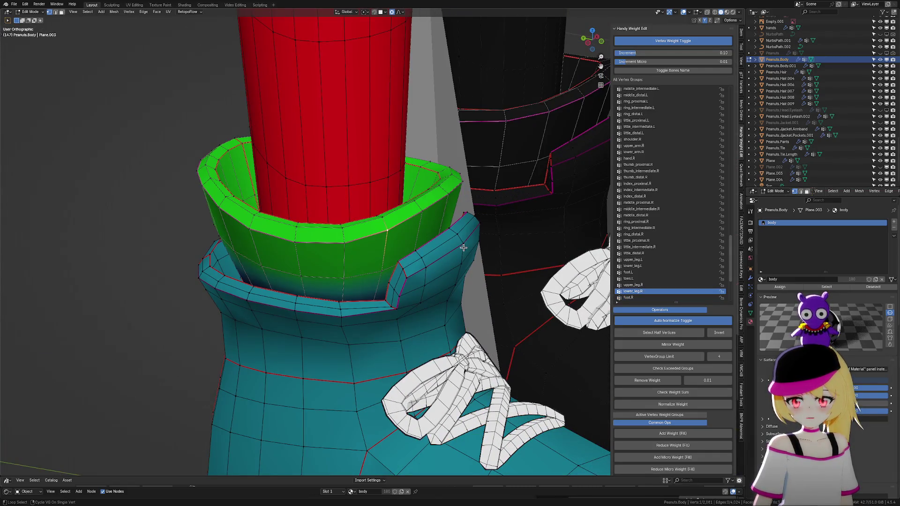
{"action": "scroll", "coordinate": [464, 248], "scroll_direction": "up", "scroll_amount": 1}
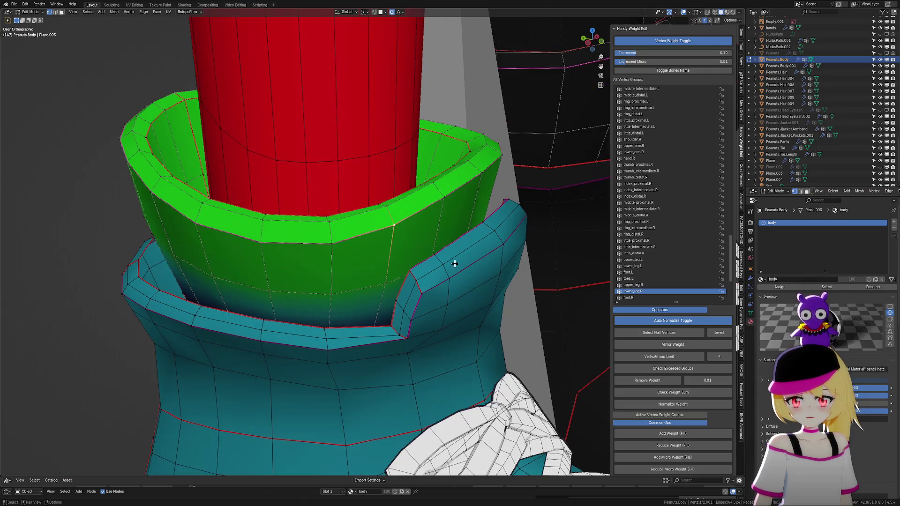
Select the collar rim edge loops and cut a new edge loop along the rim band.
{"action": "left_click", "coordinate": [437, 284], "text": "alt"}
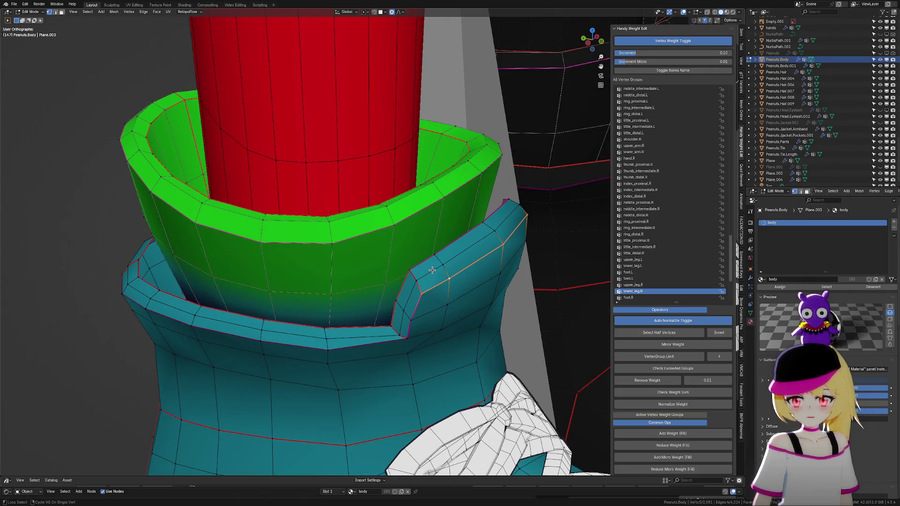
{"action": "left_click", "coordinate": [432, 262], "text": "alt+shift"}
{"action": "left_click", "coordinate": [432, 260], "text": "alt+shift"}
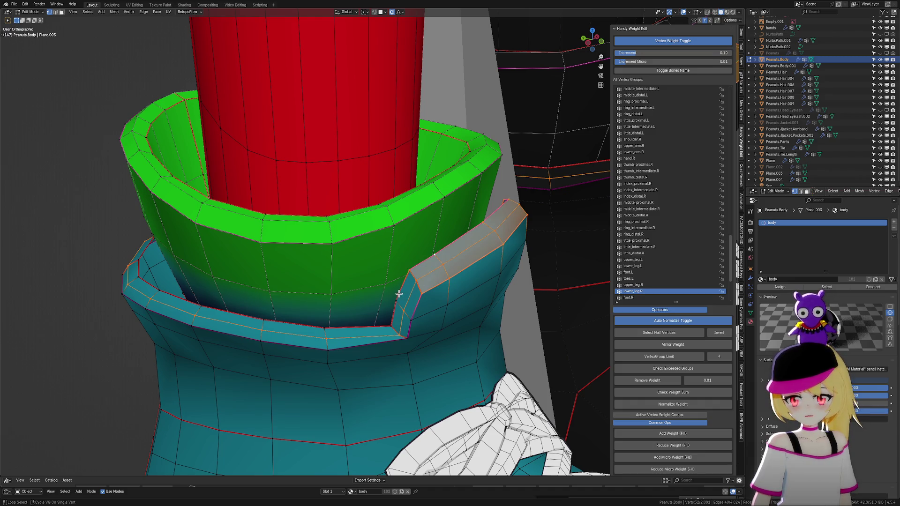
{"action": "left_click", "coordinate": [400, 335], "text": "alt+shift"}
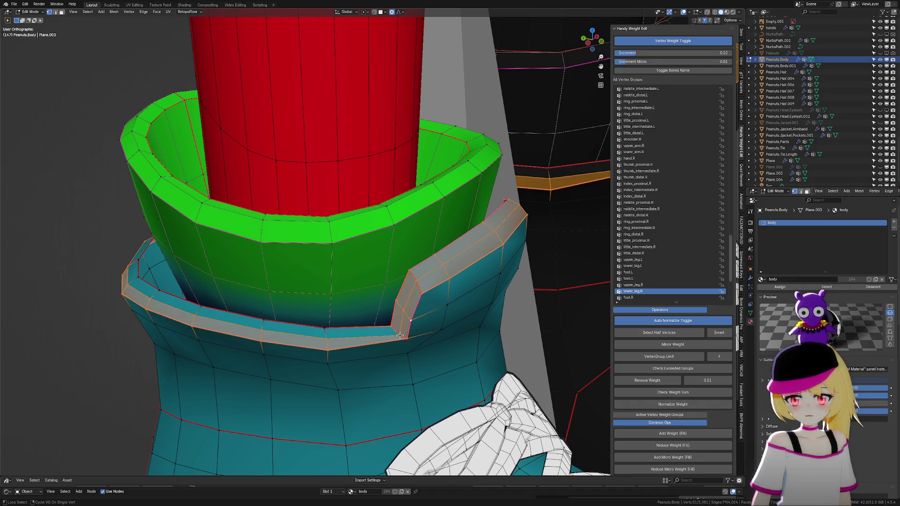
{"action": "key", "text": "ctrl+r"}
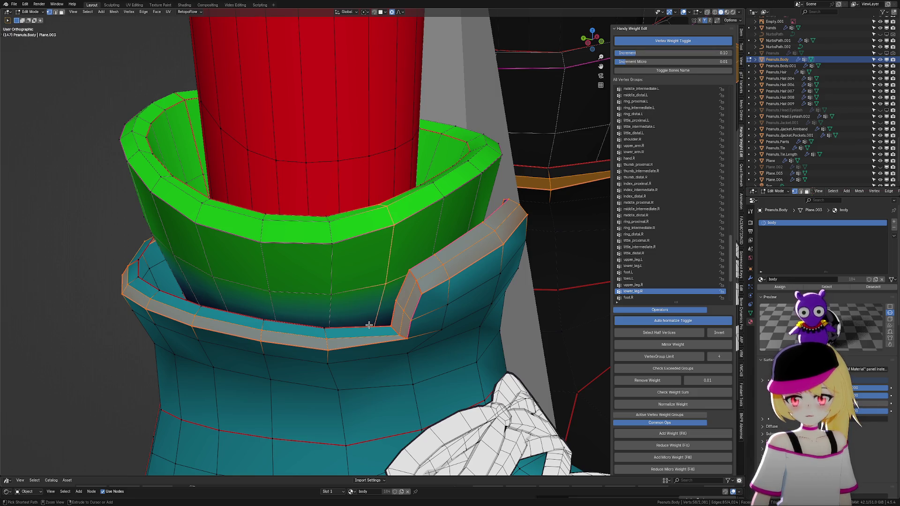
{"action": "left_click", "coordinate": [368, 325]}
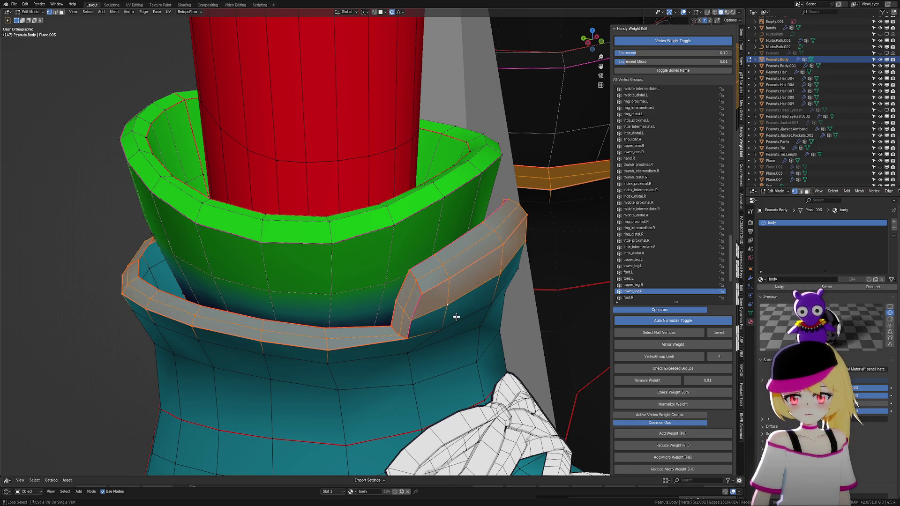
{"action": "mouse_move", "coordinate": [456, 317]}
{"action": "middle_mouse_down"}
{"action": "mouse_move", "coordinate": [444, 313]}
{"action": "mouse_move", "coordinate": [461, 346]}
{"action": "mouse_move", "coordinate": [417, 345]}
{"action": "middle_mouse_up"}
{"action": "left_click", "coordinate": [462, 346], "text": "alt+shift"}
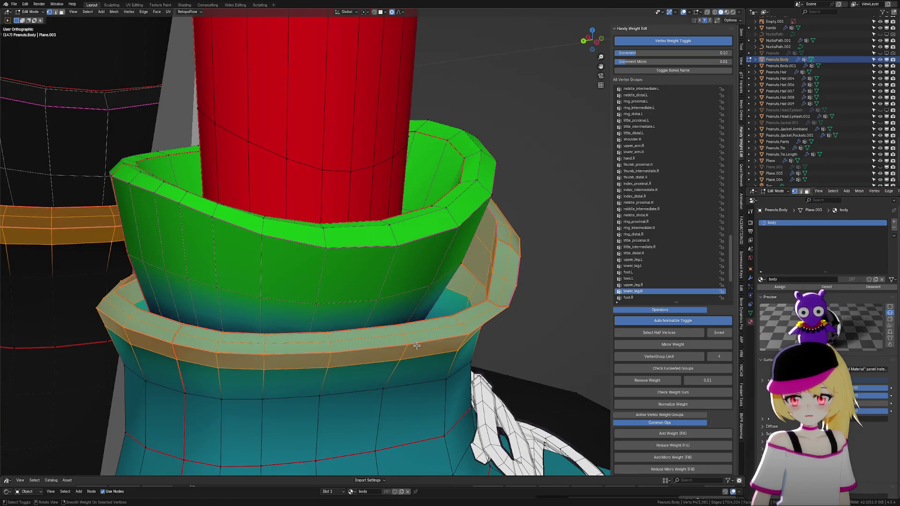
{"action": "scroll", "coordinate": [418, 345], "scroll_direction": "down", "scroll_amount": 2}
{"action": "scroll", "coordinate": [417, 345], "scroll_direction": "down", "scroll_amount": 4}
Switch the armature to pose mode and test-rotate Foot.R, cancelling to restore the foot.
{"action": "key", "text": "Tab"}
{"action": "middle_click_drag", "start_coordinate": [423, 344], "coordinate": [454, 247]}
{"action": "left_click", "coordinate": [454, 246]}
{"action": "key", "text": "ctrl+Tab"}
{"action": "left_click", "coordinate": [445, 329]}
{"action": "key", "text": "r"}
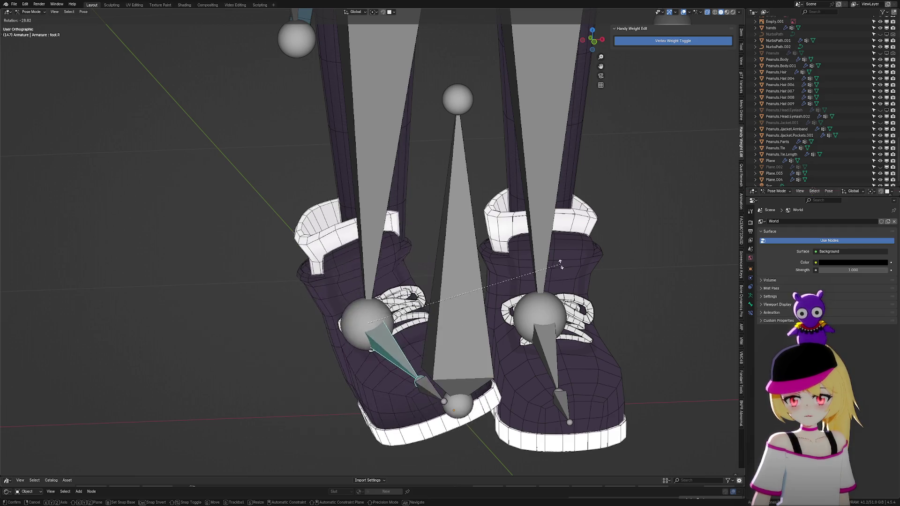
{"action": "key", "text": "Escape"}
{"action": "scroll", "coordinate": [427, 293], "scroll_direction": "up", "scroll_amount": 3}
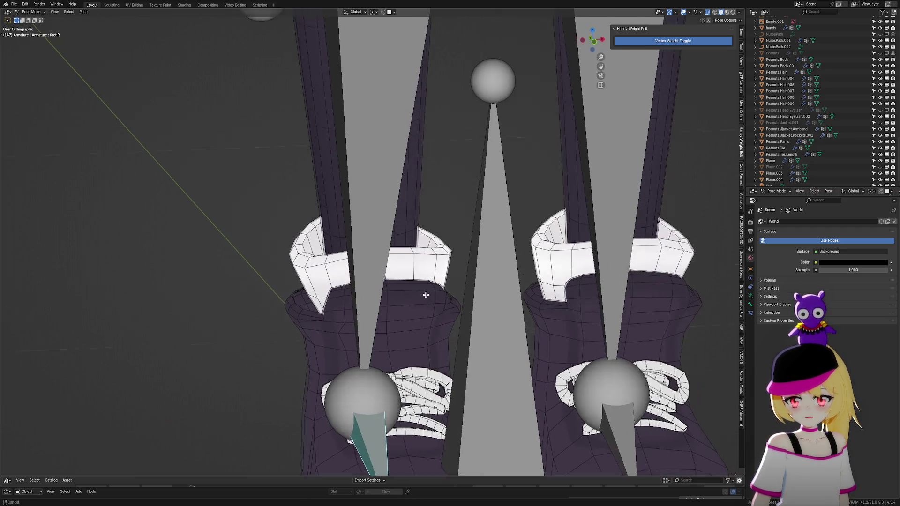
Leave posing, select the body mesh and go back into edit mode.
{"action": "key", "text": "ctrl+Tab"}
{"action": "left_click", "coordinate": [428, 275]}
{"action": "key", "text": "ctrl+Tab"}
{"action": "left_click", "coordinate": [447, 263]}
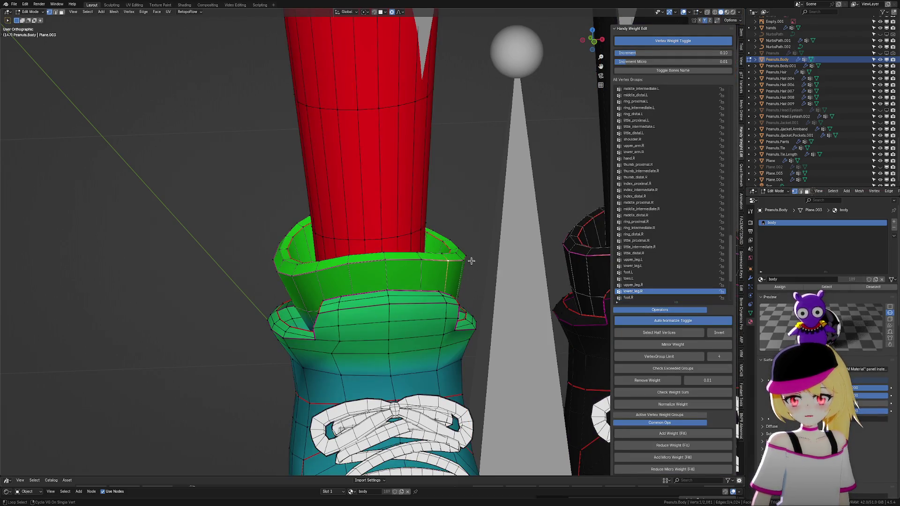
Raise the lower_leg.R weights on the cuff's top face ring with Add Weight, then enter pose mode on the armature.
{"action": "left_click", "coordinate": [437, 254], "text": "alt"}
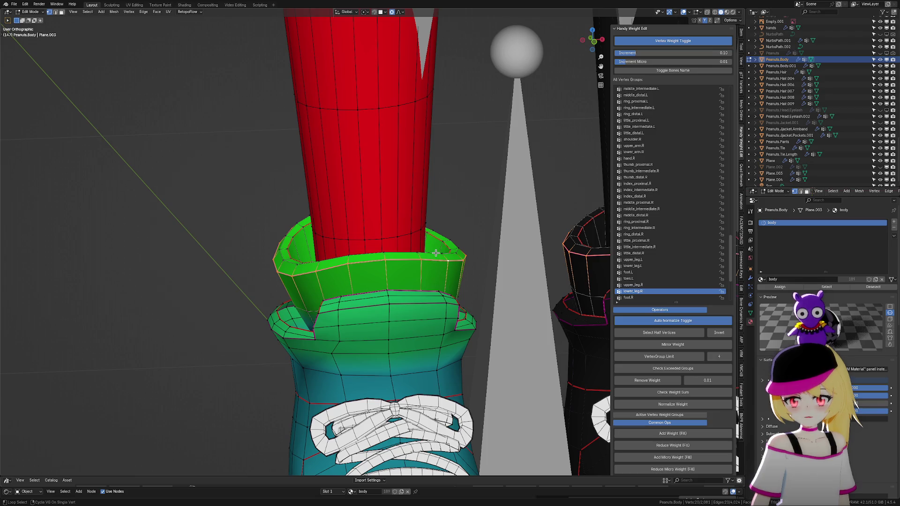
{"action": "key", "text": "ctrl+KP_Add"}
{"action": "middle_click_drag", "start_coordinate": [436, 253], "coordinate": [442, 277]}
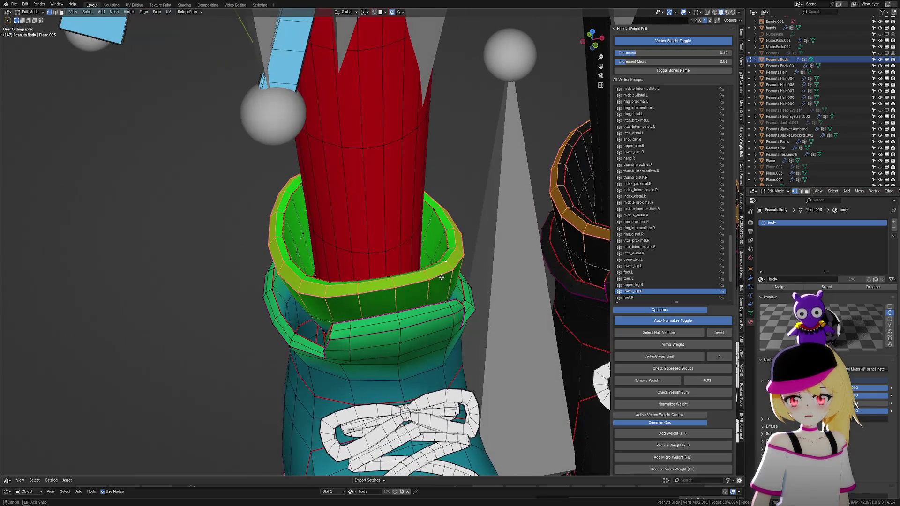
{"action": "key", "text": "F6"}
{"action": "key", "text": "F6"}
{"action": "key", "text": "F6"}
{"action": "scroll", "coordinate": [440, 292], "scroll_direction": "down", "scroll_amount": 5}
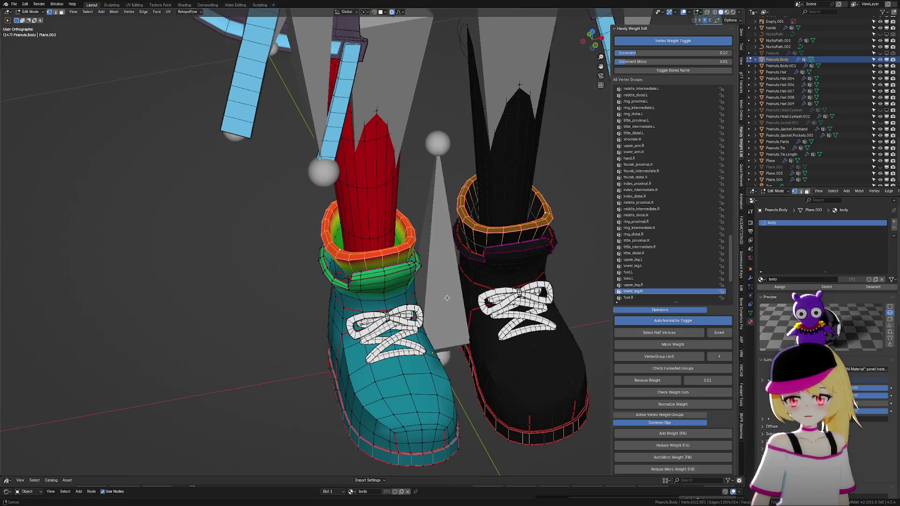
{"action": "key", "text": "Tab"}
{"action": "key", "text": "ctrl+Tab"}
{"action": "scroll", "coordinate": [444, 303], "scroll_direction": "up", "scroll_amount": 2}
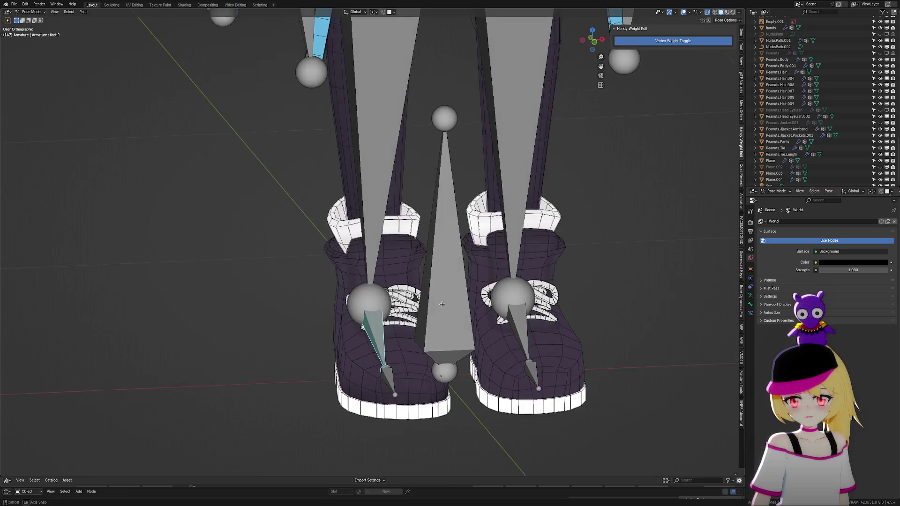
{"action": "key", "text": "r"}
{"action": "left_click", "coordinate": [472, 350]}
{"action": "middle_click_drag", "start_coordinate": [472, 350], "coordinate": [492, 357]}
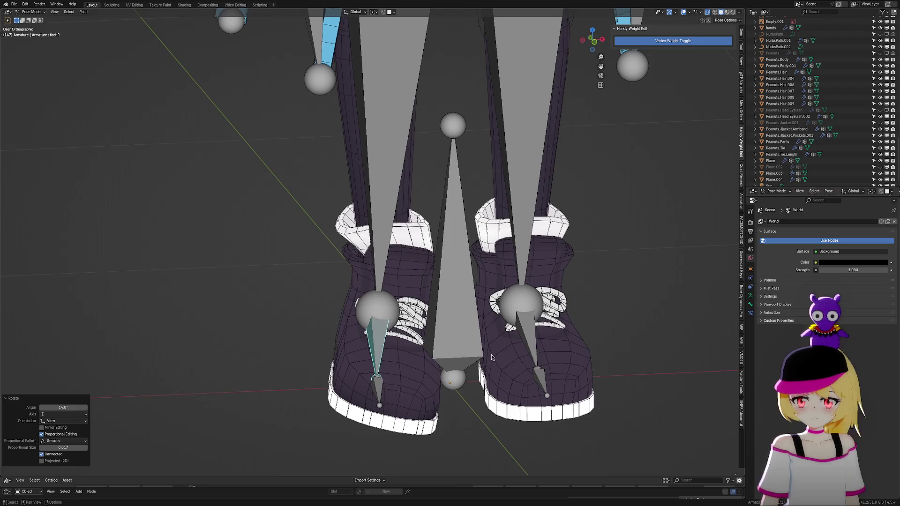
{"action": "key", "text": "ctrl+z"}
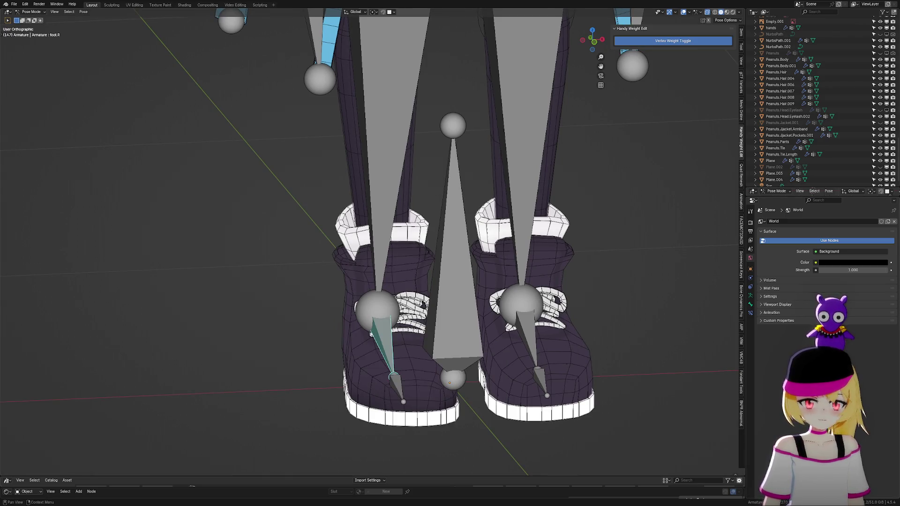
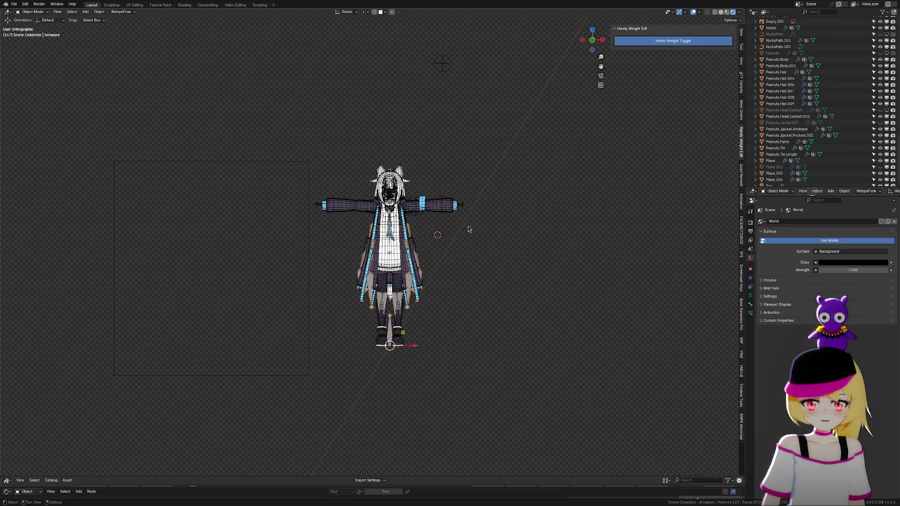
Recentre the T-posed character in the viewport and box-select the whole model in Object Mode.
{"action": "middle_click_drag", "start_coordinate": [460, 271], "coordinate": [474, 261], "text": "shift"}
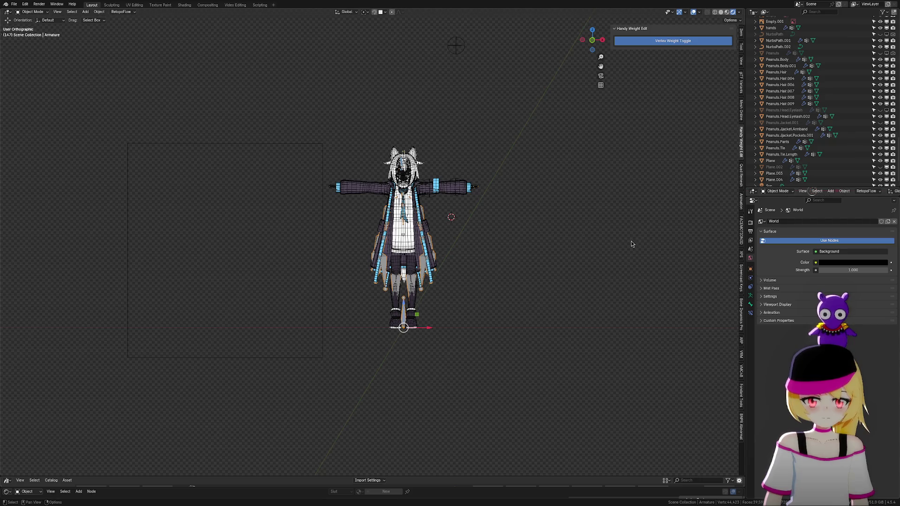
{"action": "middle_click_drag", "start_coordinate": [648, 272], "coordinate": [610, 220], "text": "shift"}
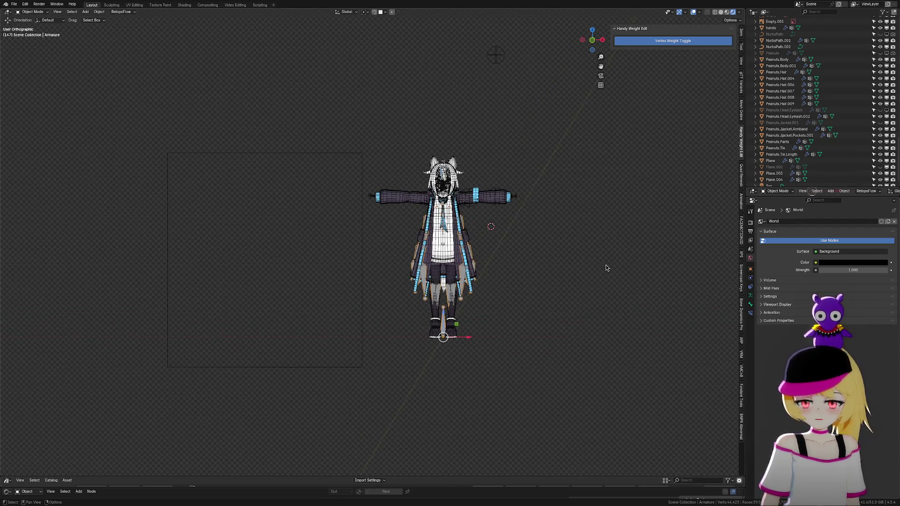
{"action": "scroll", "coordinate": [610, 220], "scroll_direction": "up", "scroll_amount": 2}
{"action": "scroll", "coordinate": [591, 242], "scroll_direction": "up", "scroll_amount": 1}
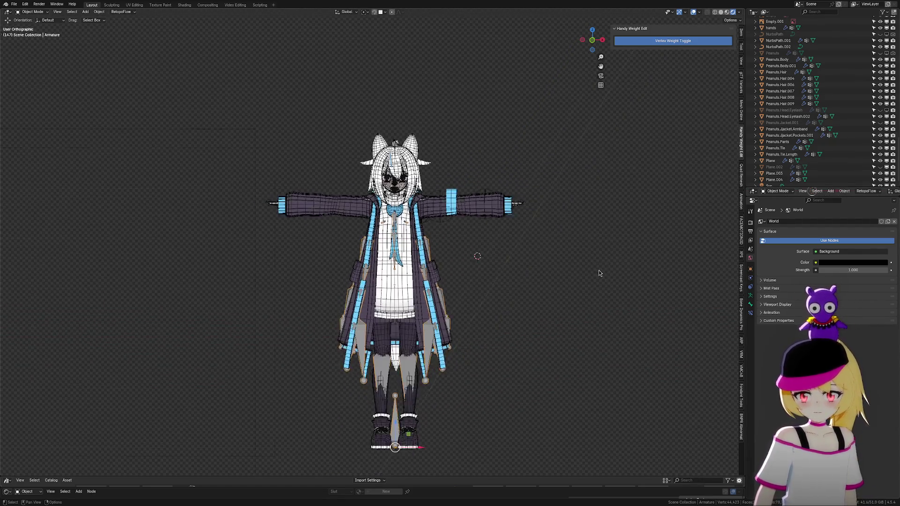
{"action": "scroll", "coordinate": [597, 236], "scroll_direction": "up", "scroll_amount": 1}
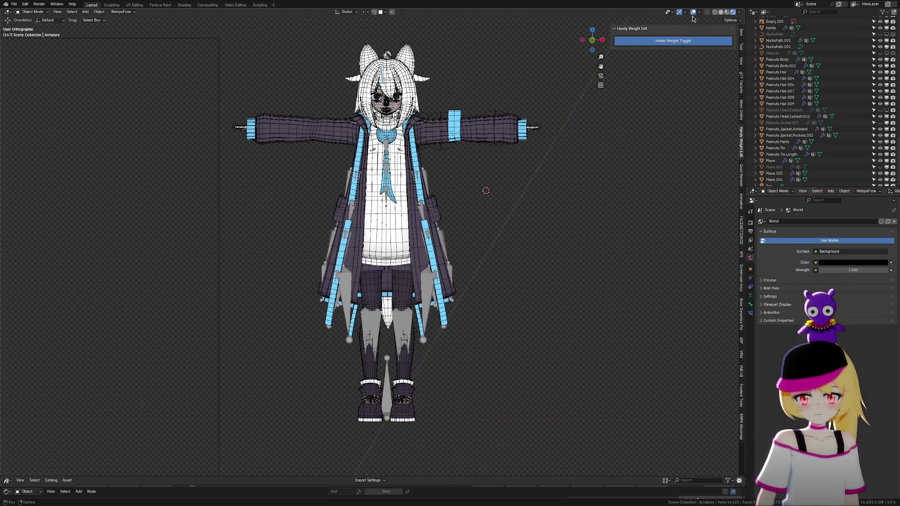
{"action": "middle_click_drag", "start_coordinate": [544, 196], "coordinate": [569, 201], "text": "shift"}
{"action": "scroll", "coordinate": [569, 201], "scroll_direction": "down", "scroll_amount": 2}
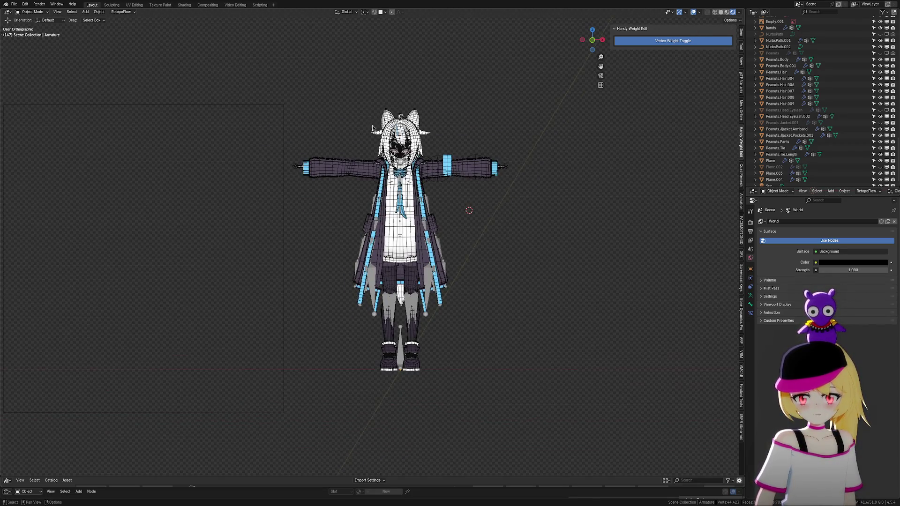
{"action": "left_click_drag", "start_coordinate": [321, 97], "coordinate": [542, 377]}
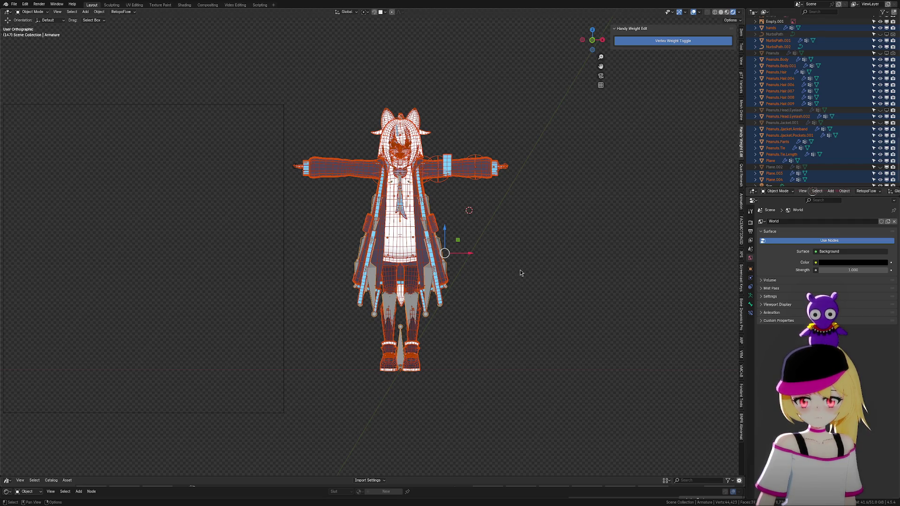
{"action": "scroll", "coordinate": [520, 263], "scroll_direction": "down", "scroll_amount": 1}
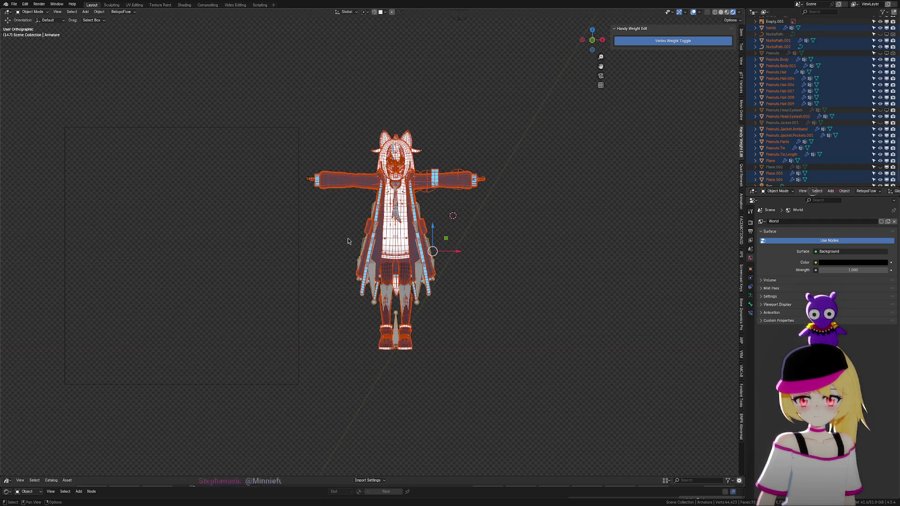
{"action": "scroll", "coordinate": [364, 241], "scroll_direction": "up", "scroll_amount": 1}
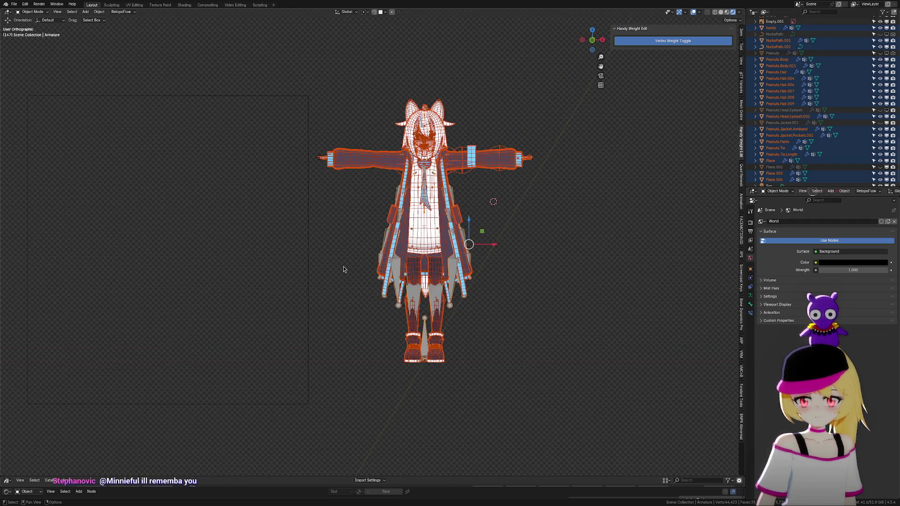
Show the model in solid-grey front orthographic view, reselect it, and bring up Quick Favorites.
{"action": "left_click", "coordinate": [725, 13]}
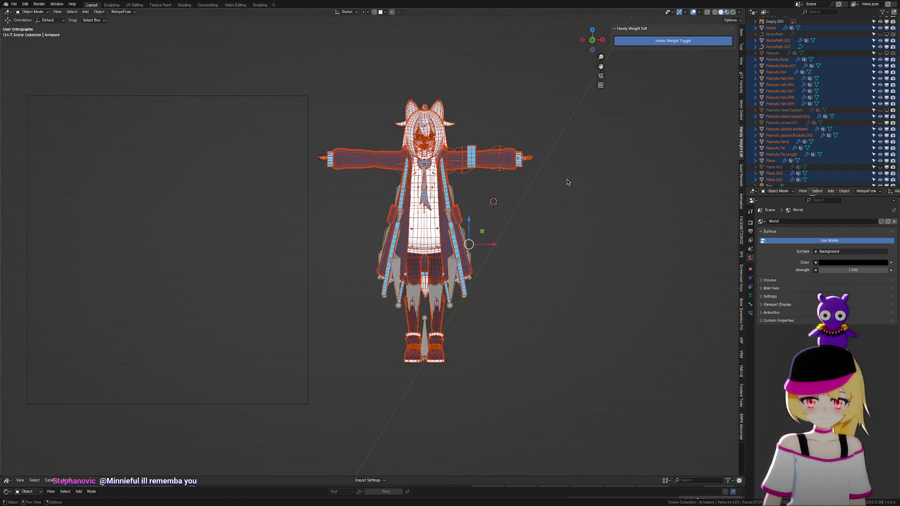
{"action": "middle_click_drag", "start_coordinate": [580, 121], "coordinate": [569, 146], "text": "shift"}
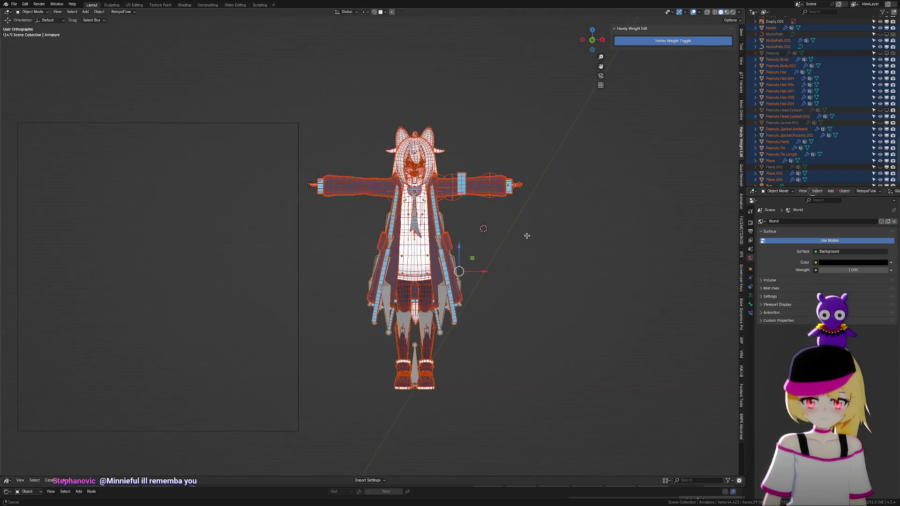
{"action": "left_click", "coordinate": [593, 41]}
{"action": "mouse_move", "coordinate": [547, 78]}
{"action": "left_mouse_down"}
{"action": "mouse_move", "coordinate": [357, 348]}
{"action": "mouse_move", "coordinate": [306, 383]}
{"action": "left_mouse_up"}
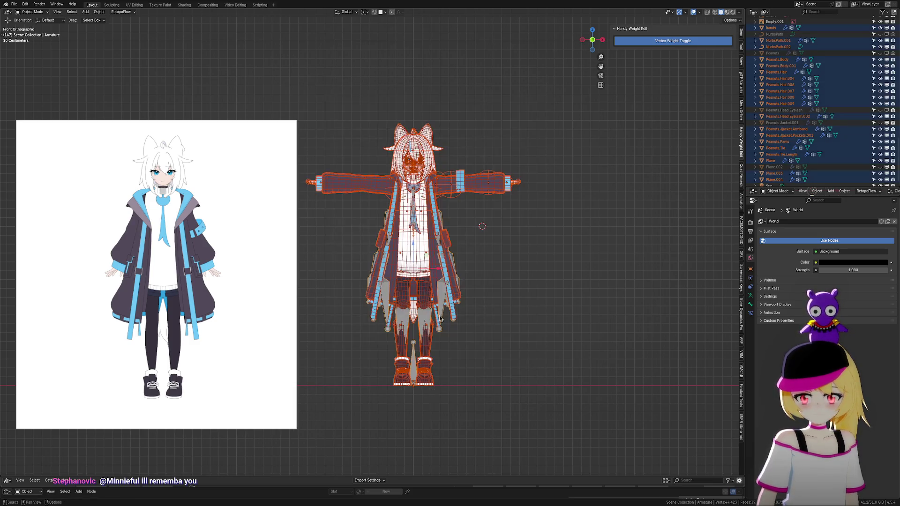
{"action": "key", "text": "q"}
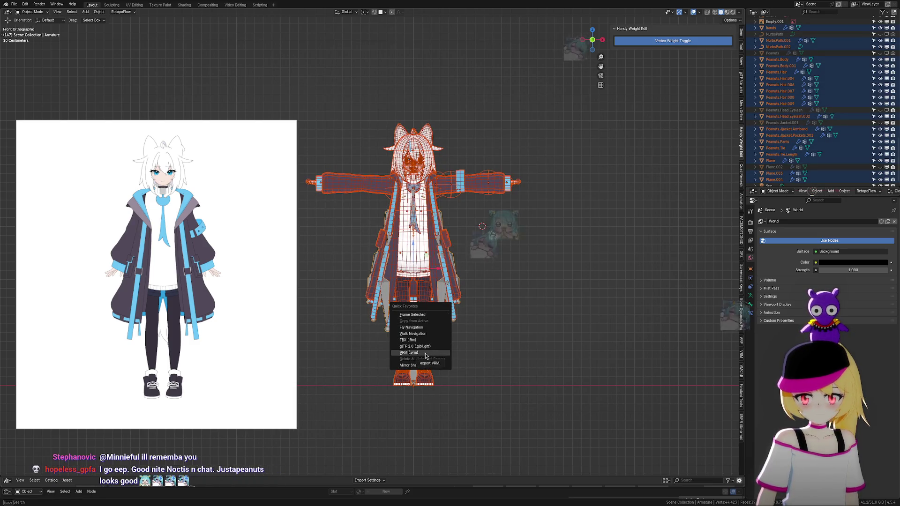
Export the selected character with VRM Export and load it as the live avatar.
{"action": "left_click", "coordinate": [425, 354]}
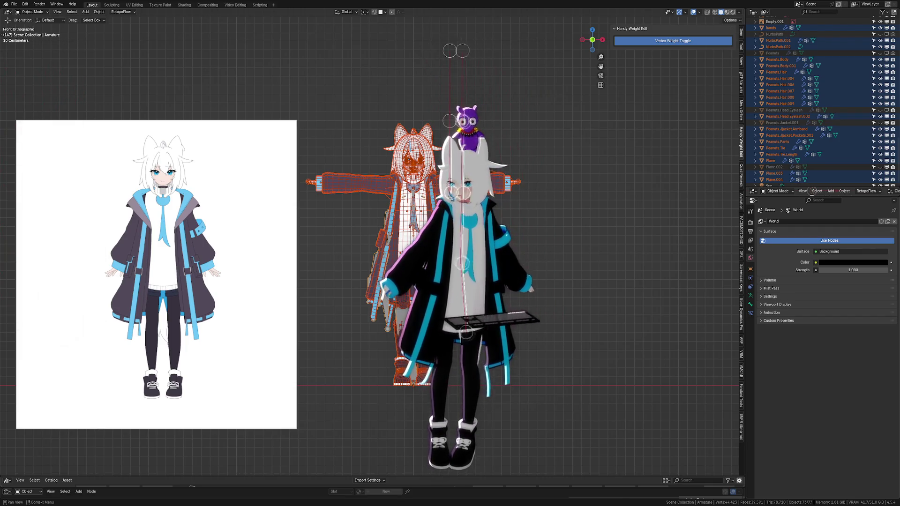
Toggle the avatar's move handles and guide markers, then remove the keyboard prop in front of it.
{"action": "key", "text": "w"}
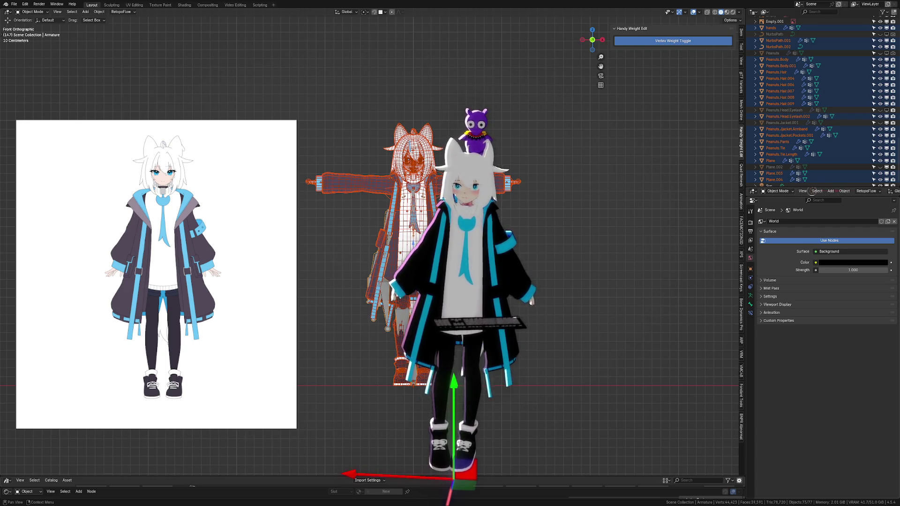
{"action": "key", "text": "ctrl+grave"}
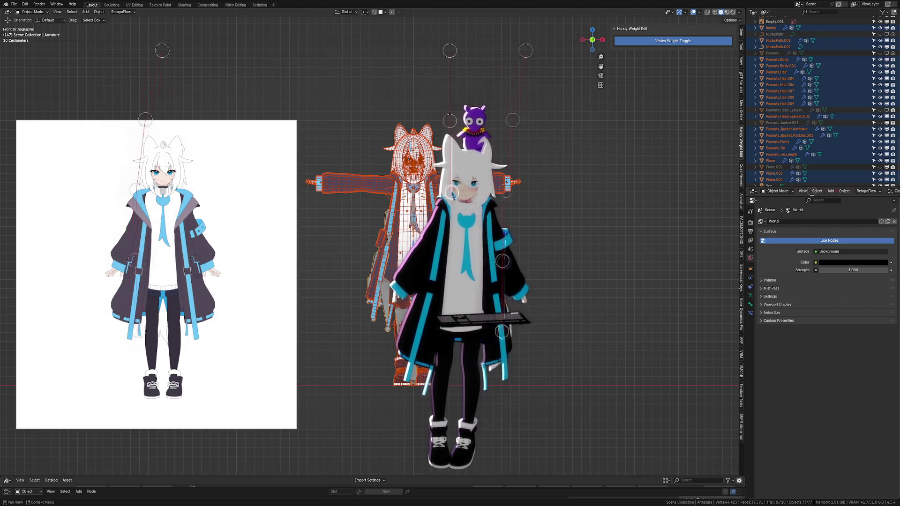
{"action": "key", "text": "ctrl+grave"}
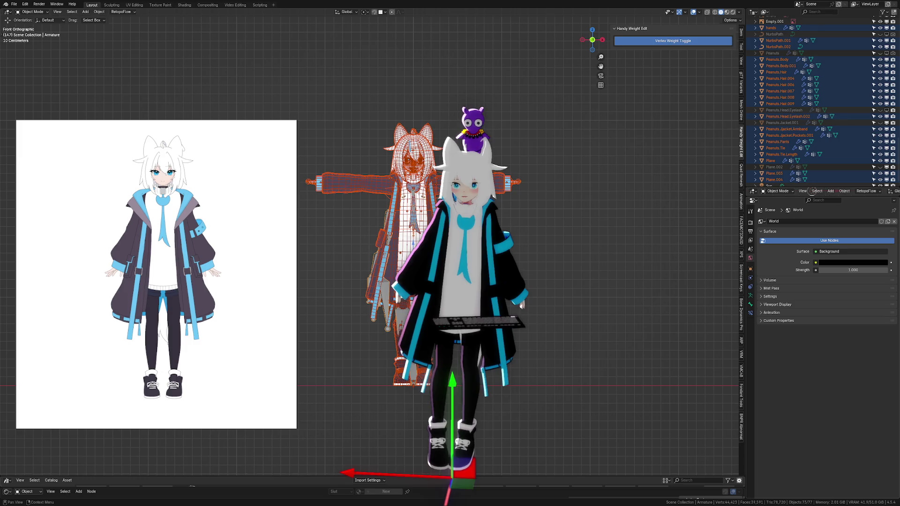
{"action": "left_click", "coordinate": [479, 323]}
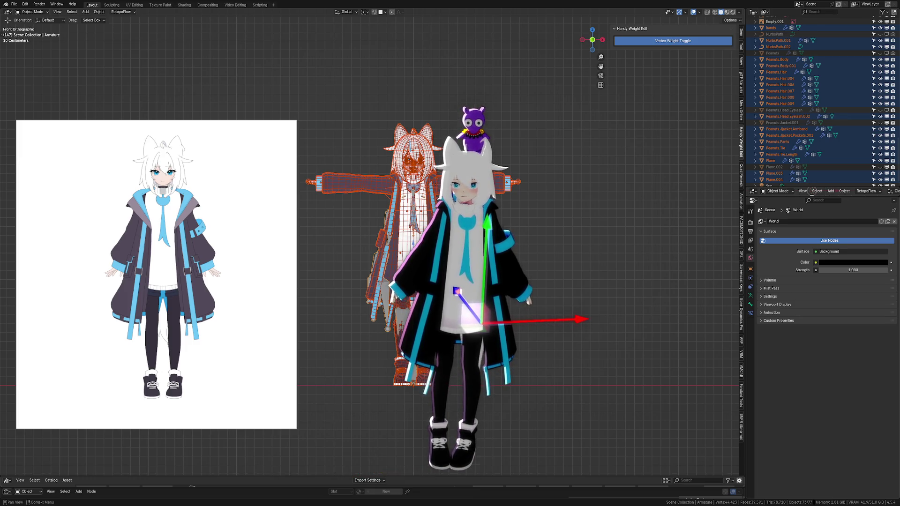
{"action": "key", "text": "alt+a"}
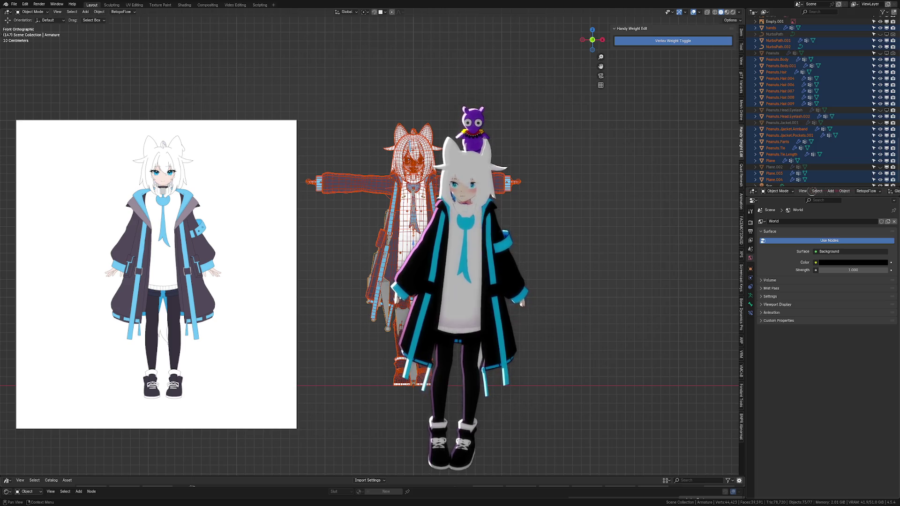